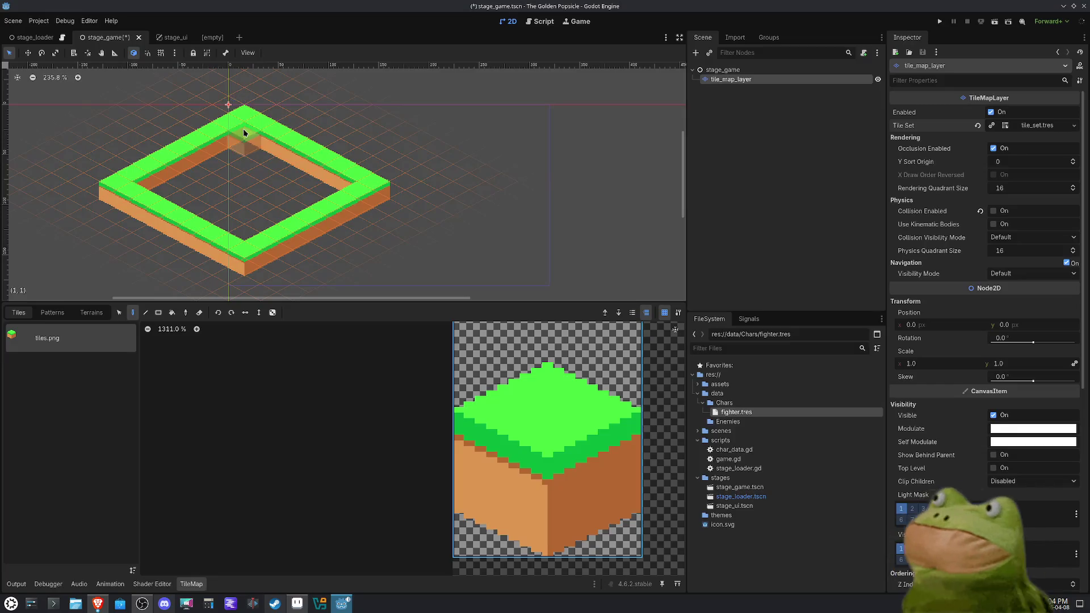
# Save the scene and run the project with F5 so the isometric grass platform plays.
pyautogui.press('F5')
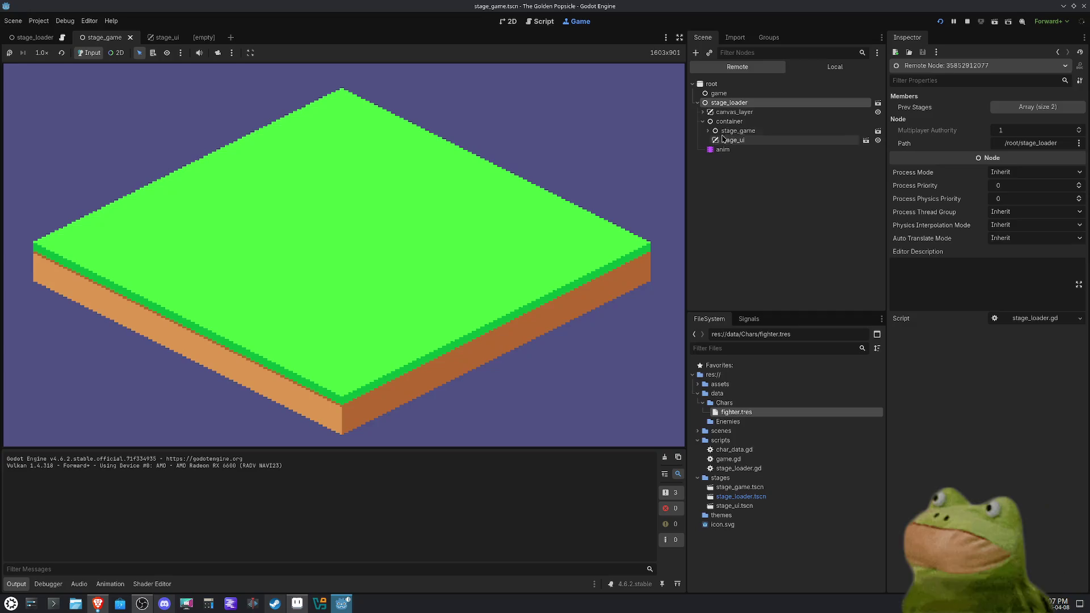
# Expand stage_game in the Remote scene tree and bring up the Debugger panel.
pyautogui.click(708, 131)
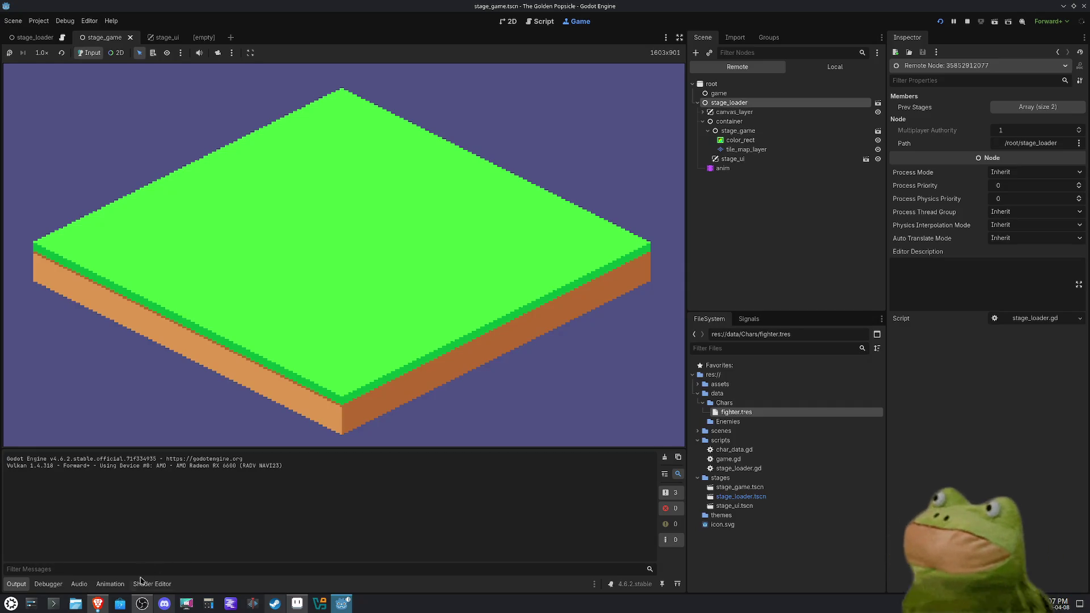
pyautogui.click(110, 584)
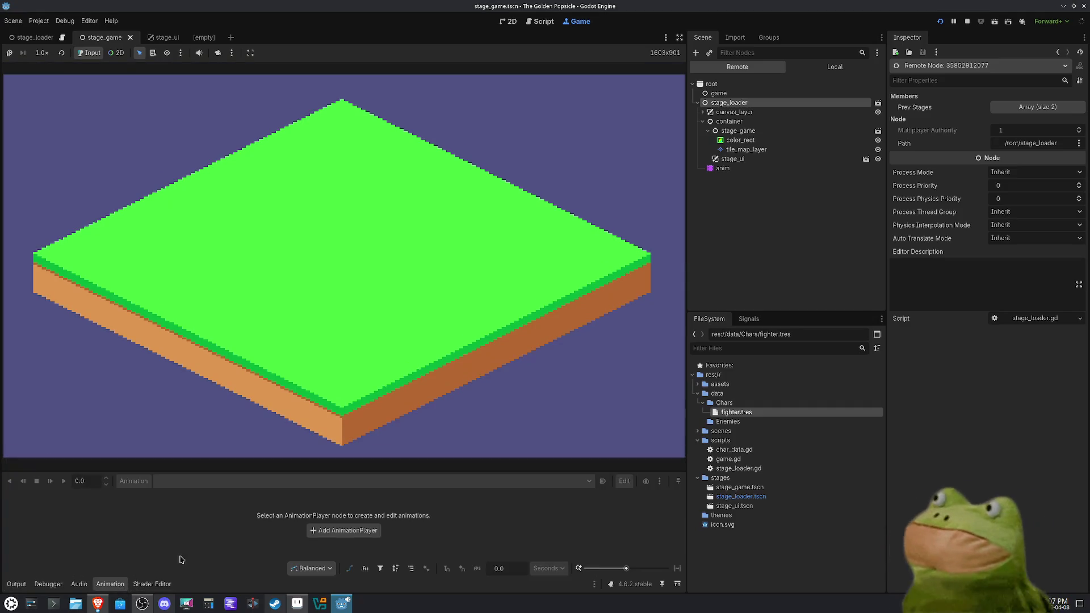
pyautogui.click(79, 584)
pyautogui.click(49, 586)
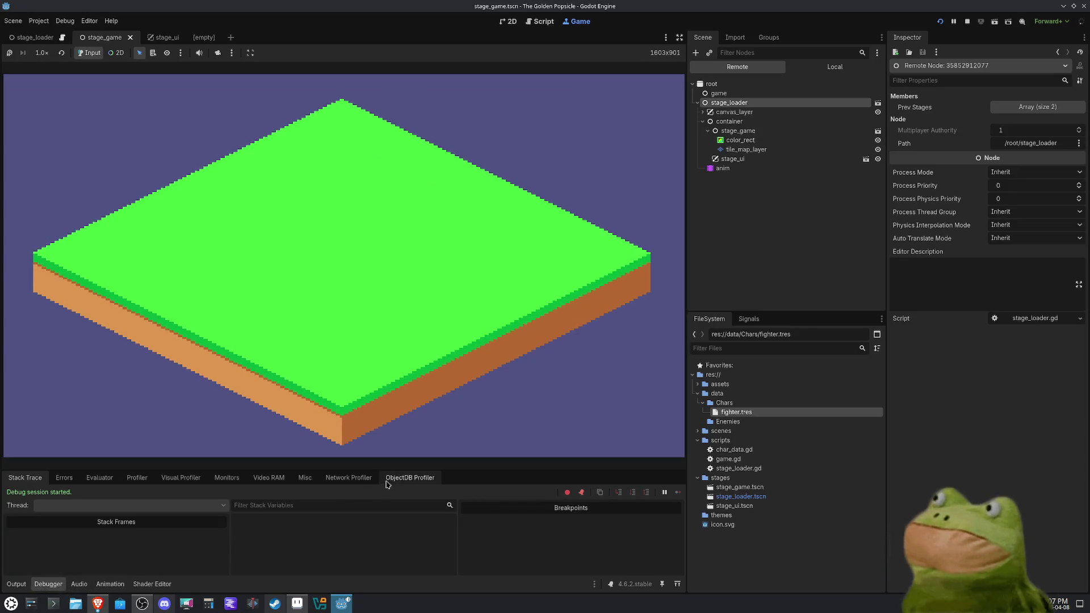
# Enlarge the debugger dock and view ObjectDB, Misc, then Video RAM usage (5.34 MiB).
pyautogui.click(410, 479)
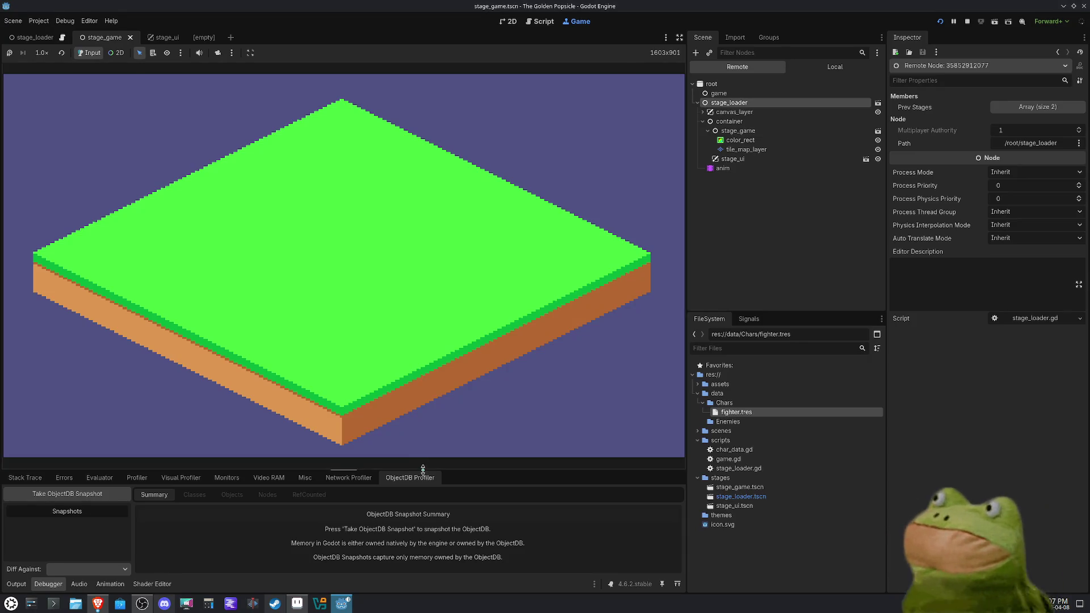
pyautogui.moveTo(424, 470); pyautogui.dragTo(421, 416)
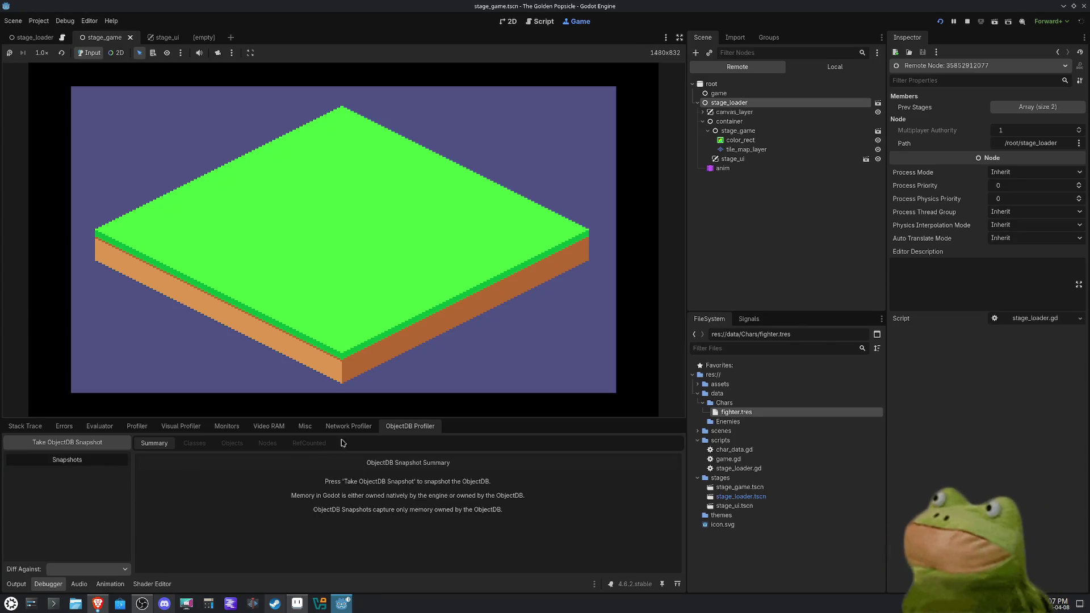
pyautogui.click(353, 427)
pyautogui.click(305, 427)
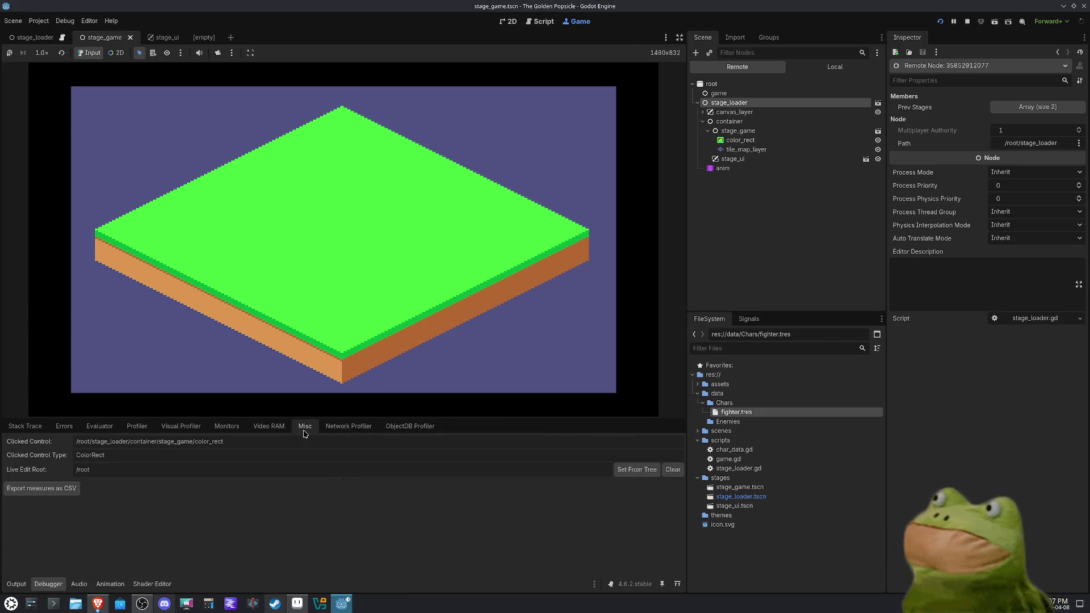
pyautogui.click(271, 427)
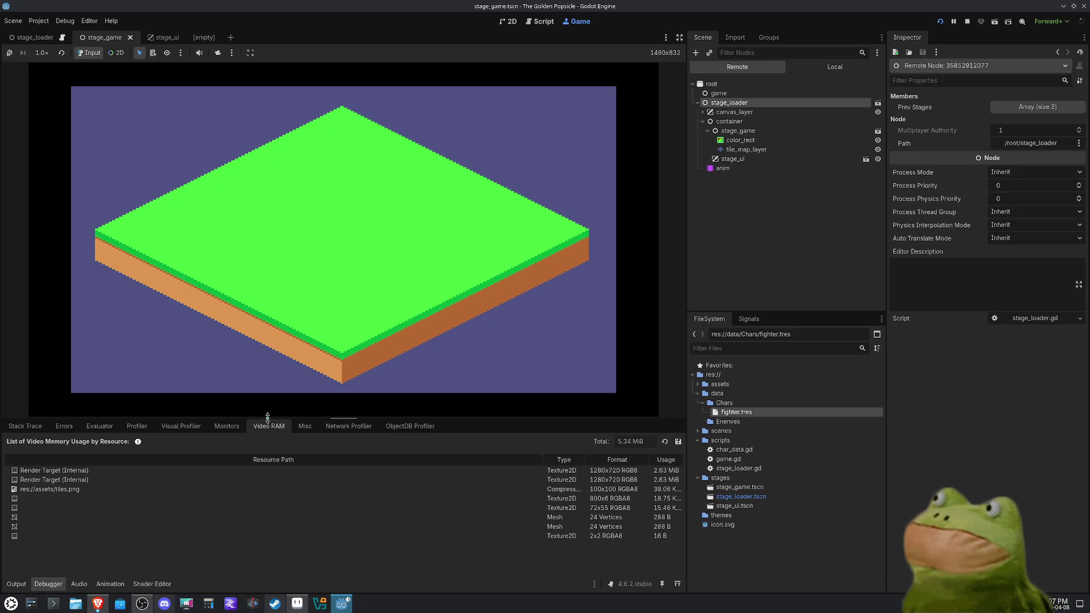
pyautogui.click(227, 427)
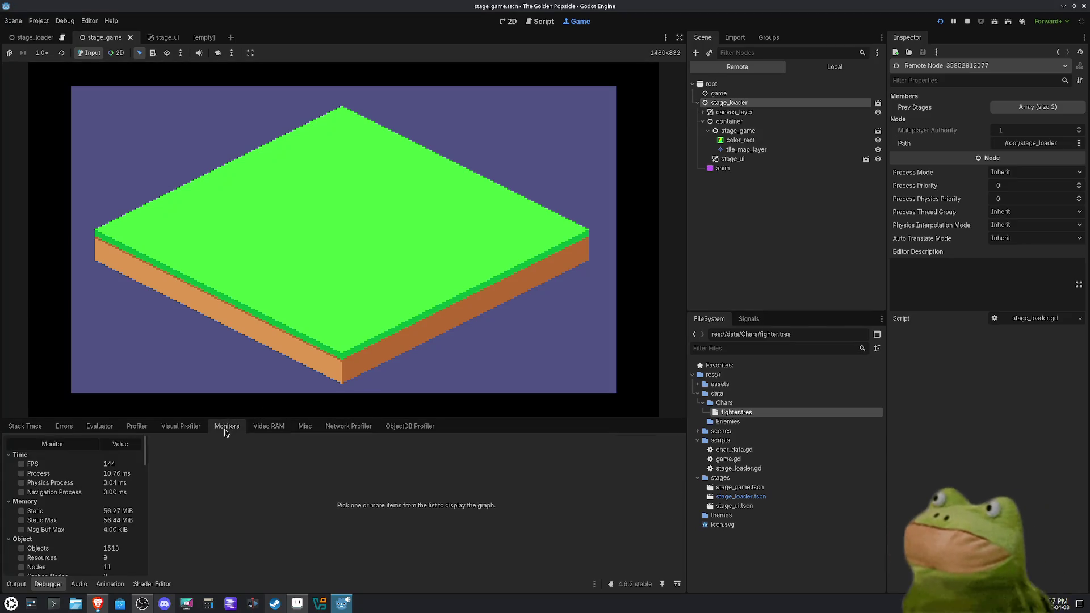
pyautogui.click(65, 469)
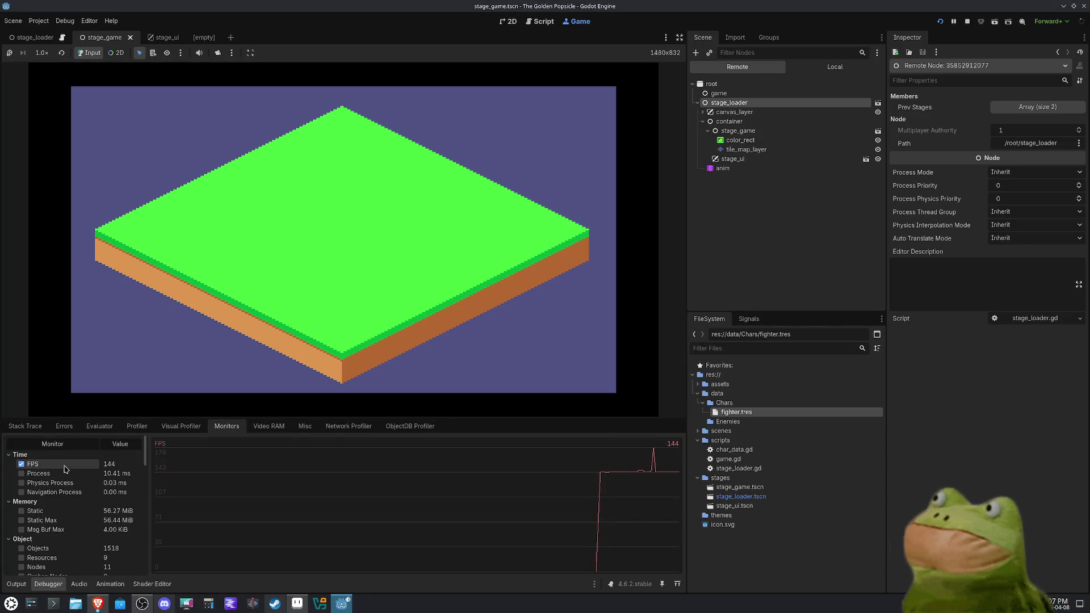
pyautogui.click(68, 474)
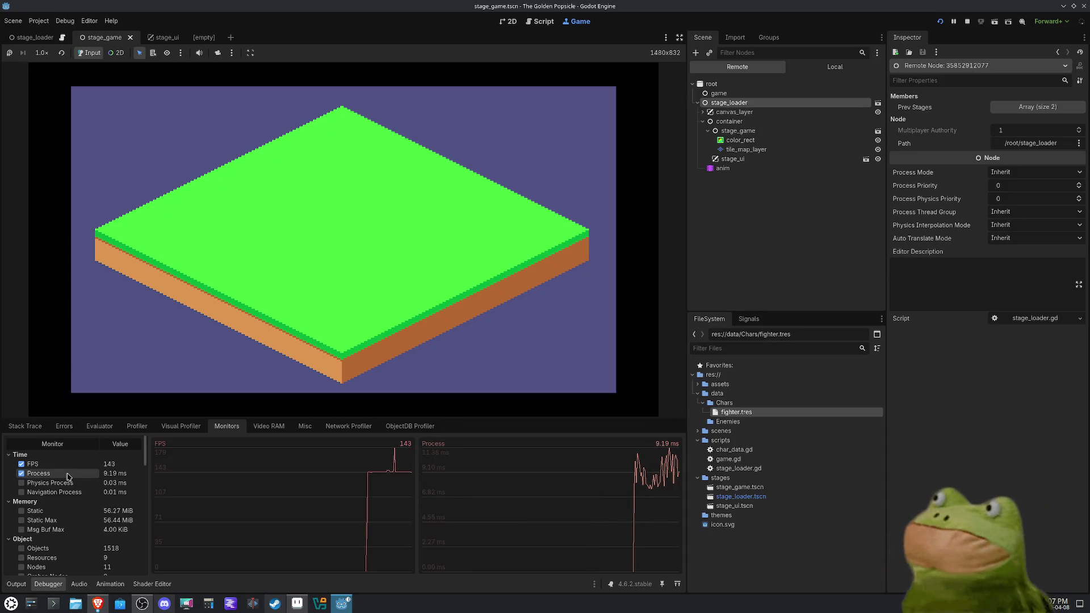
pyautogui.click(22, 464)
pyautogui.click(22, 473)
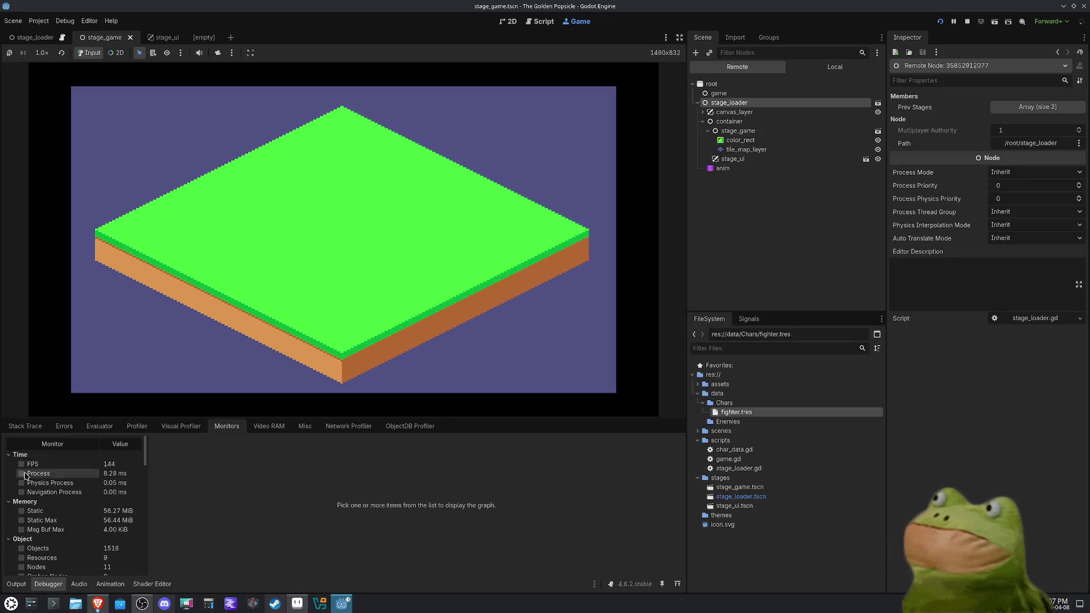
pyautogui.scroll(-5, 54, 494)
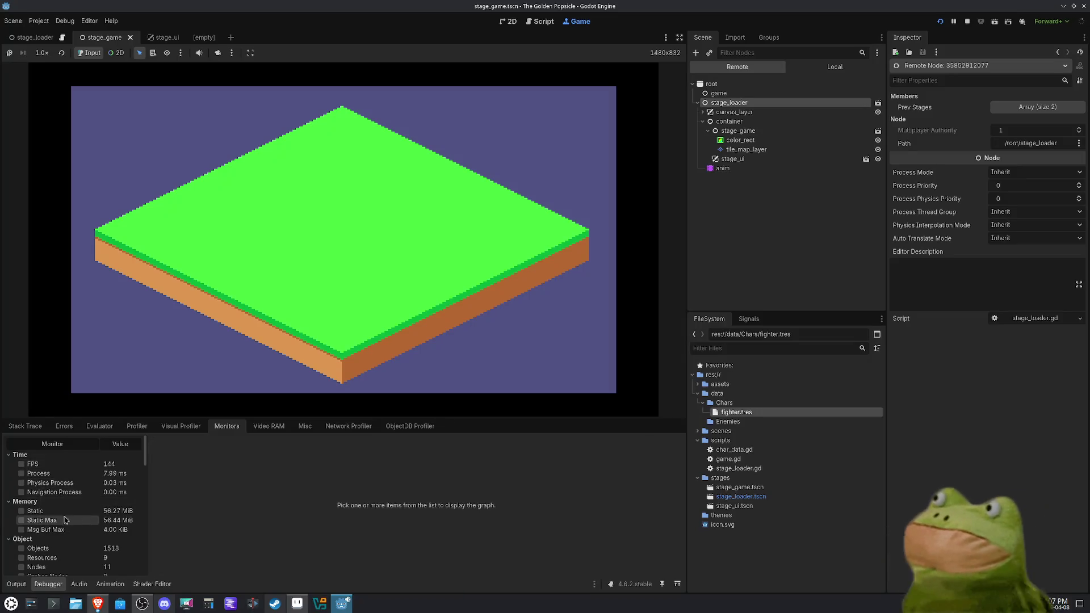
pyautogui.scroll(-10, 67, 523)
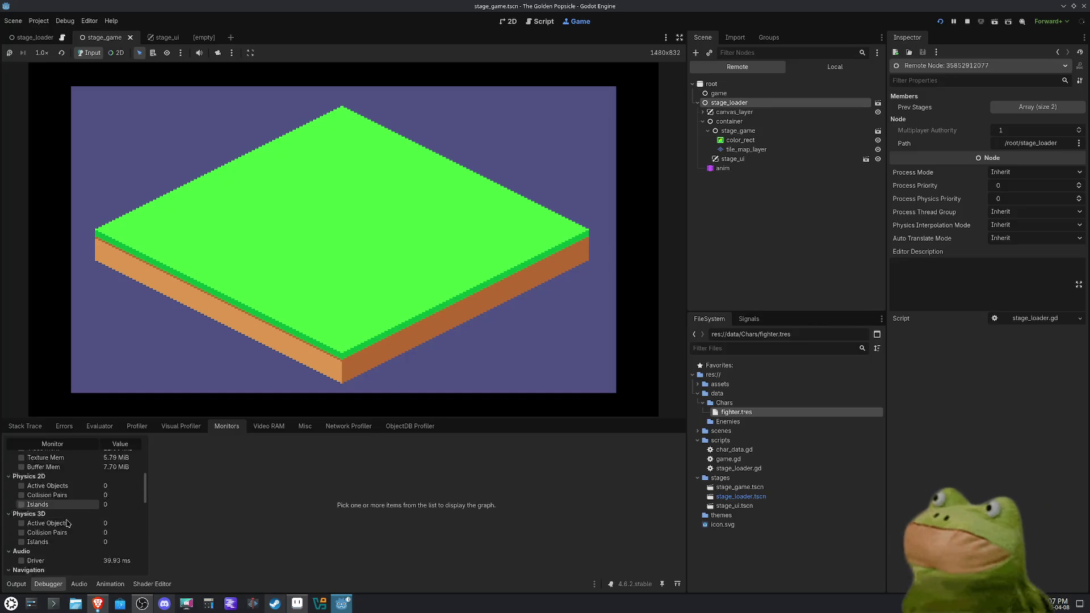
pyautogui.scroll(-3, 66, 525)
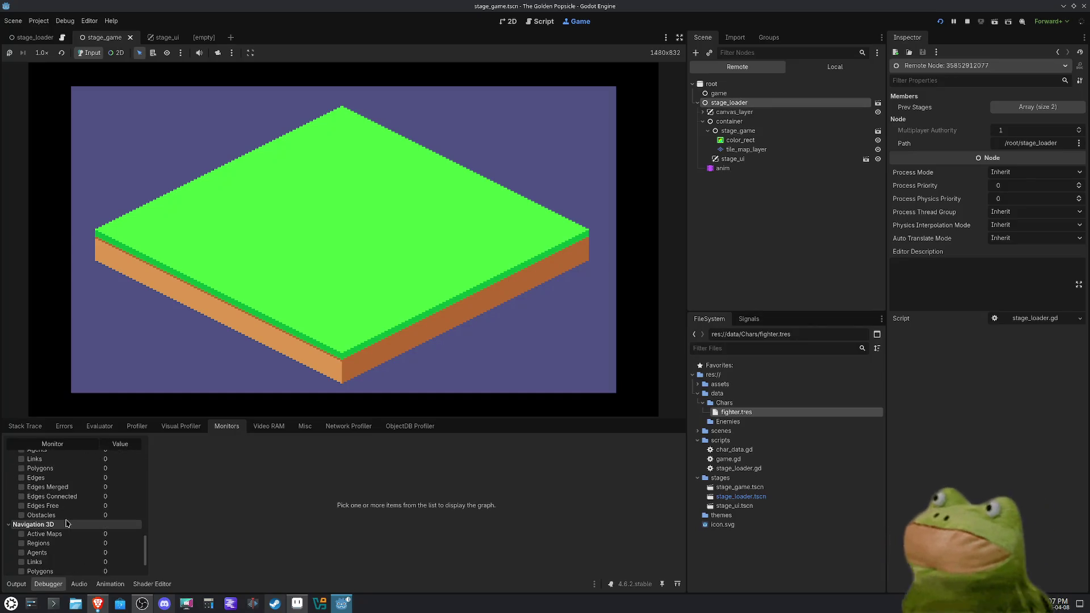
pyautogui.click(63, 528)
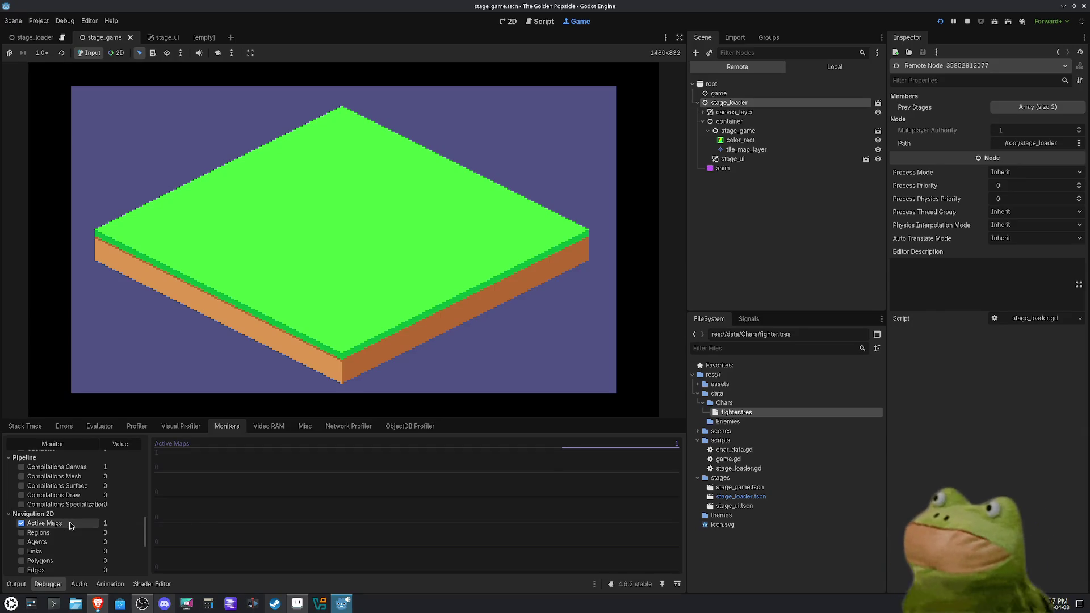
pyautogui.click(69, 526)
pyautogui.scroll(-2, 91, 526)
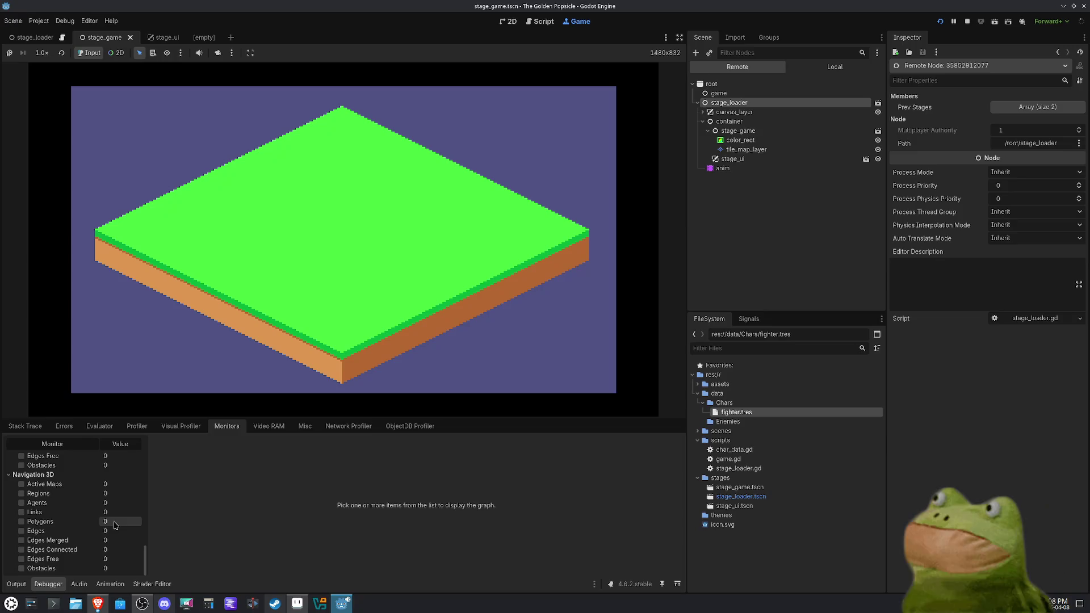
pyautogui.scroll(-3, 116, 526)
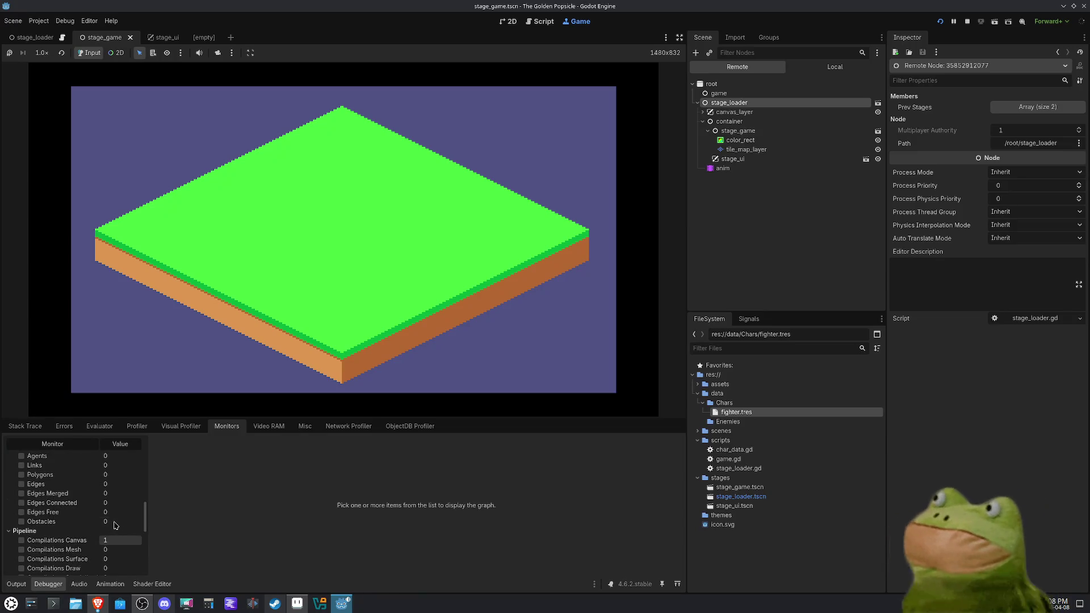
pyautogui.scroll(1, 114, 526)
pyautogui.scroll(1, 113, 526)
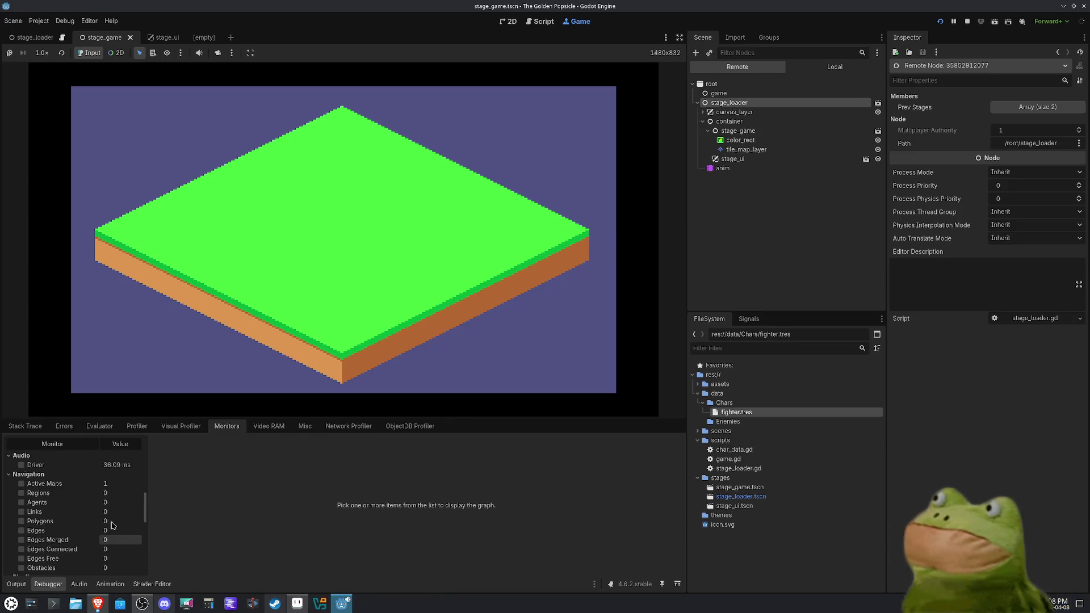
pyautogui.scroll(-3, 113, 526)
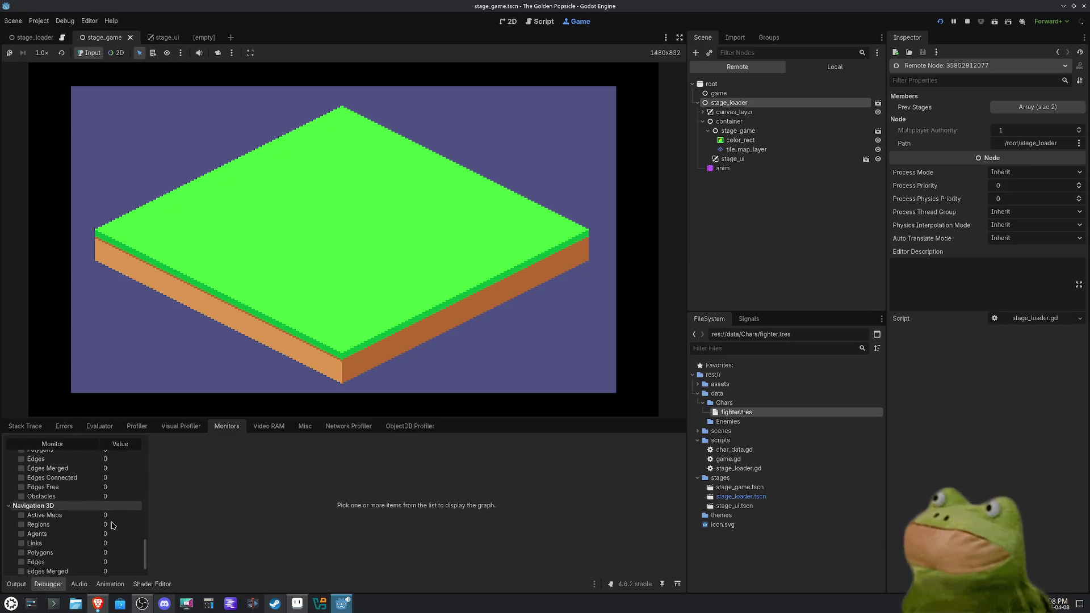
pyautogui.scroll(-1, 113, 526)
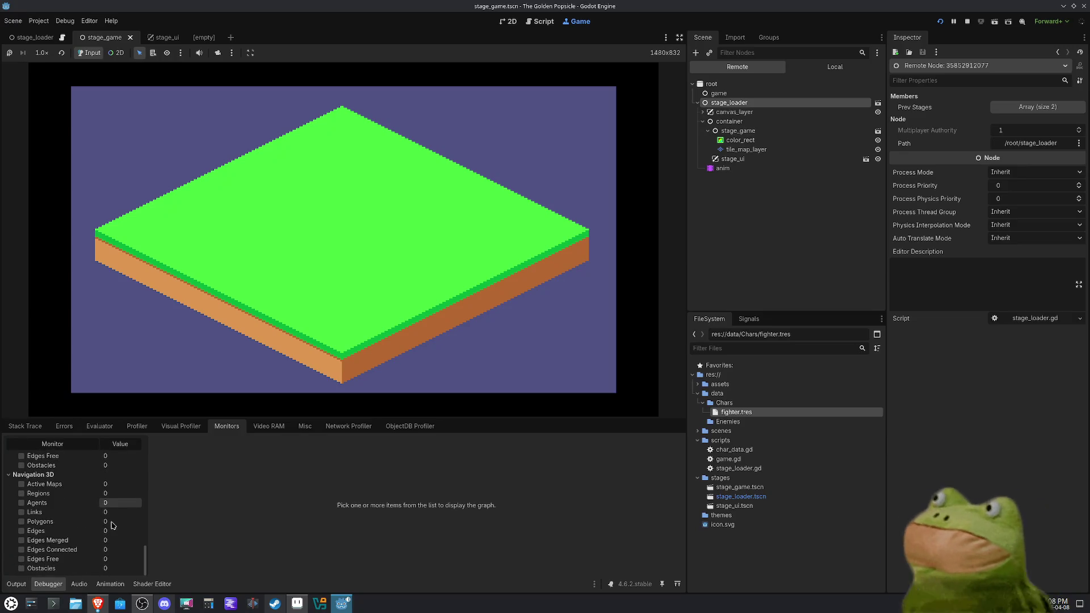
pyautogui.scroll(5, 113, 526)
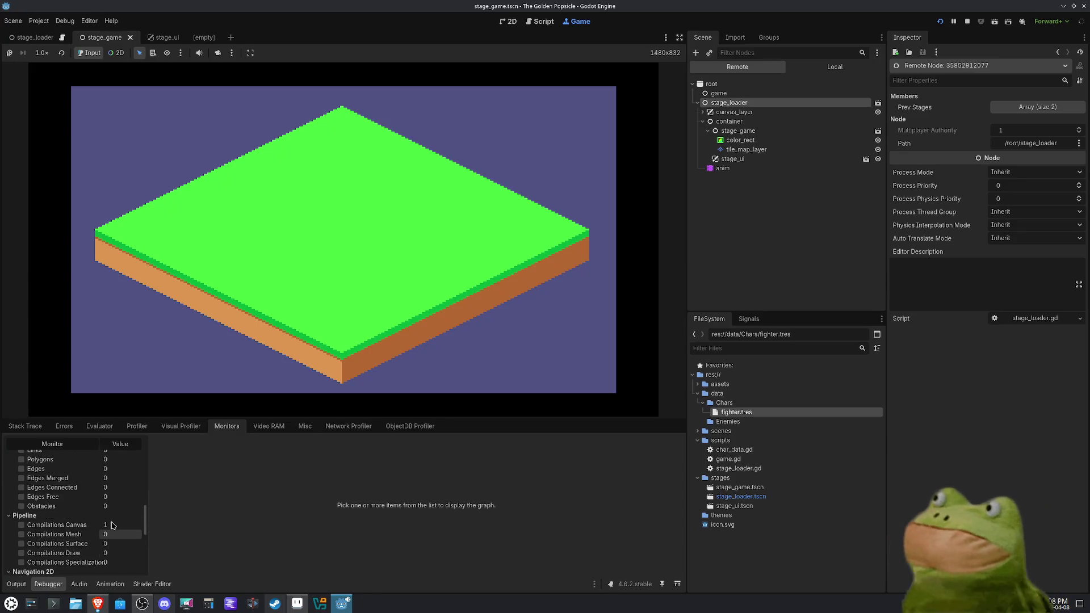
pyautogui.scroll(5, 113, 526)
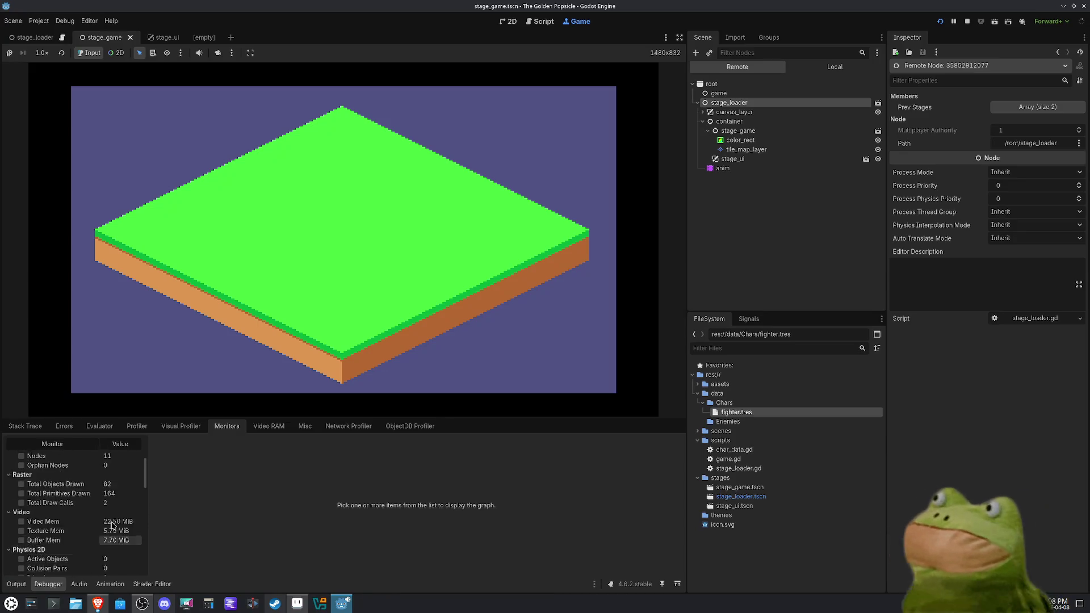
pyautogui.scroll(4, 113, 526)
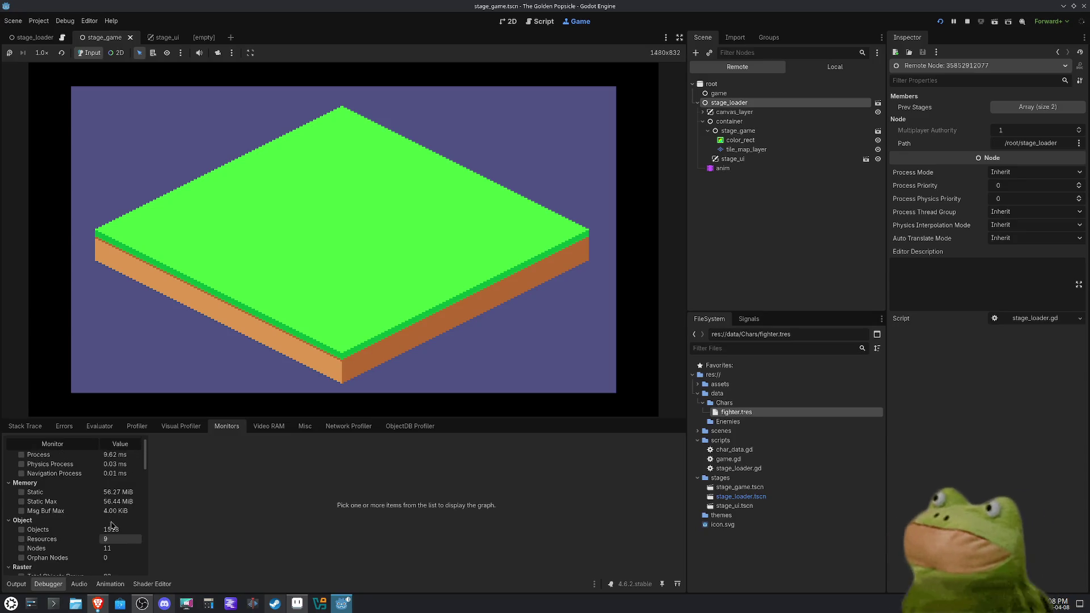
# Graph the Orphan Nodes monitor, then briefly add and remove the Objects graph.
pyautogui.click(60, 558)
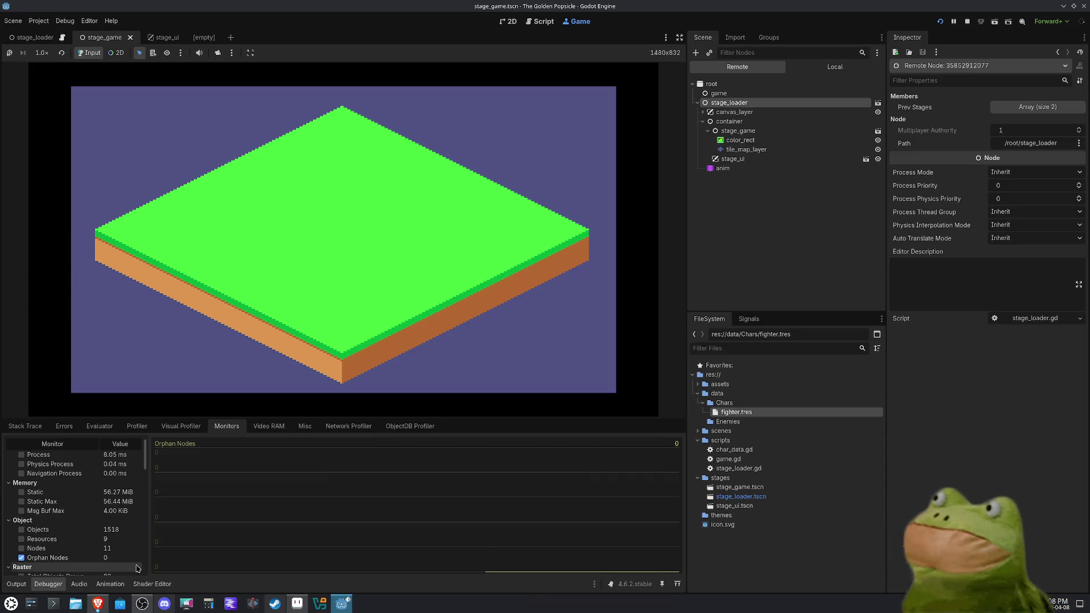
pyautogui.scroll(1, 97, 519)
pyautogui.scroll(1, 96, 518)
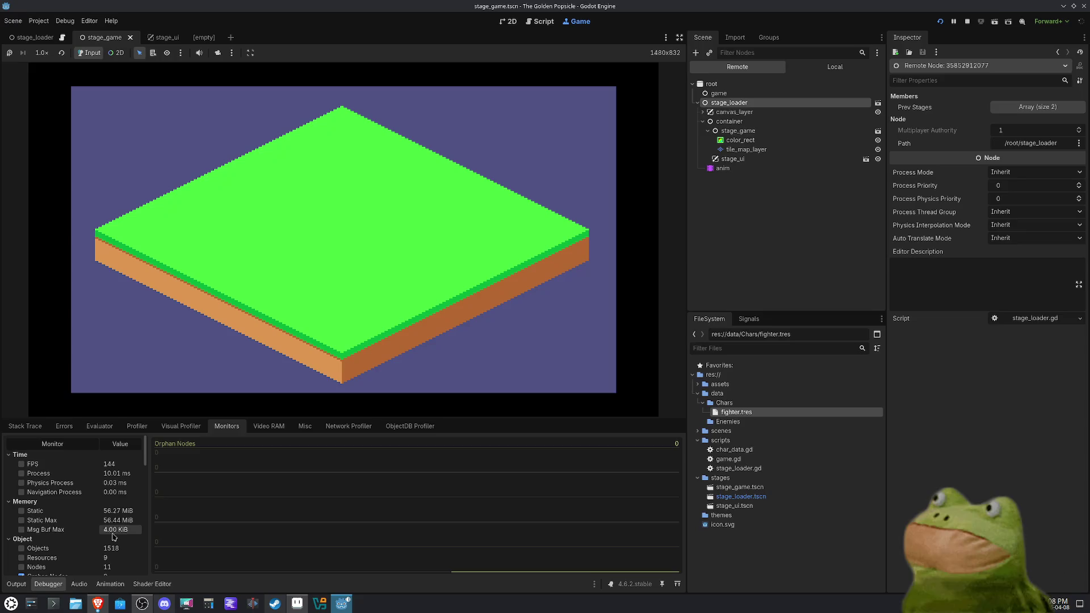
pyautogui.scroll(-2, 114, 536)
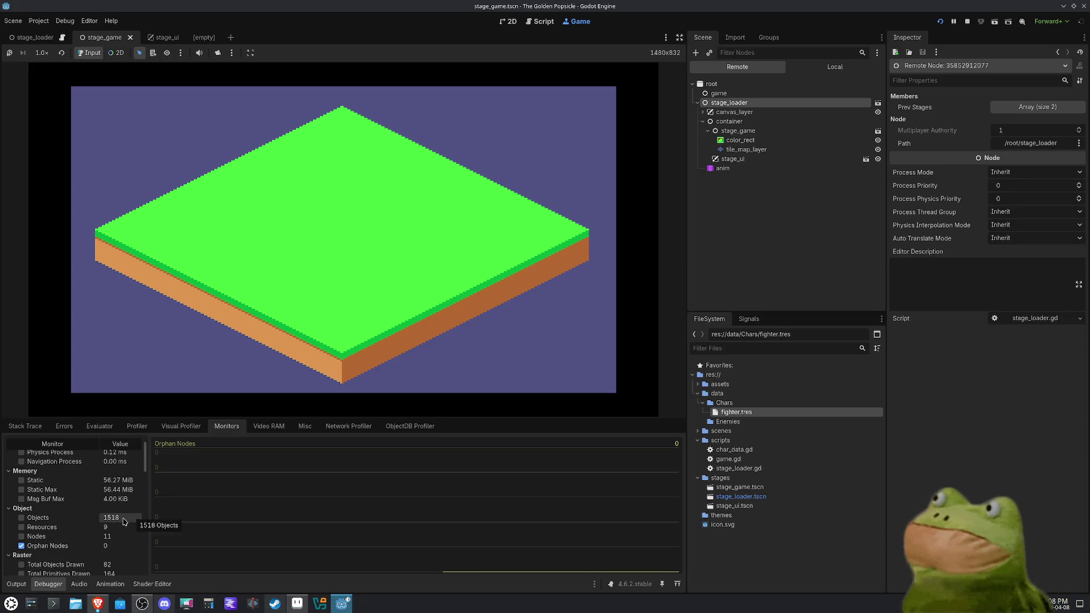
pyautogui.click(22, 518)
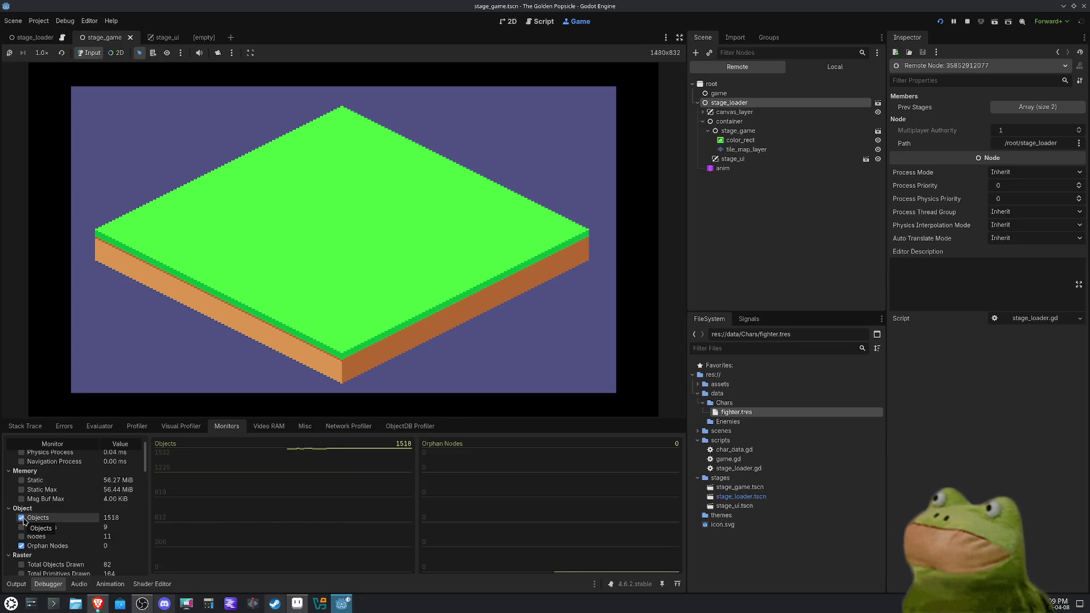
pyautogui.click(21, 517)
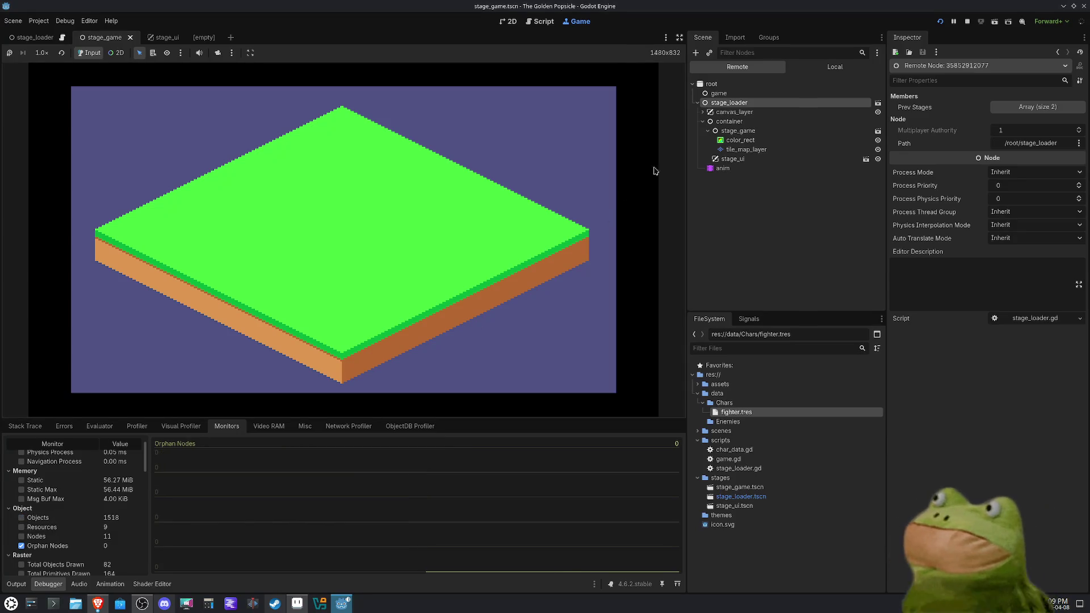
# Toggle the Resources graph on and off, graph Process time, and start the Visual Profiler.
pyautogui.scroll(2, 88, 518)
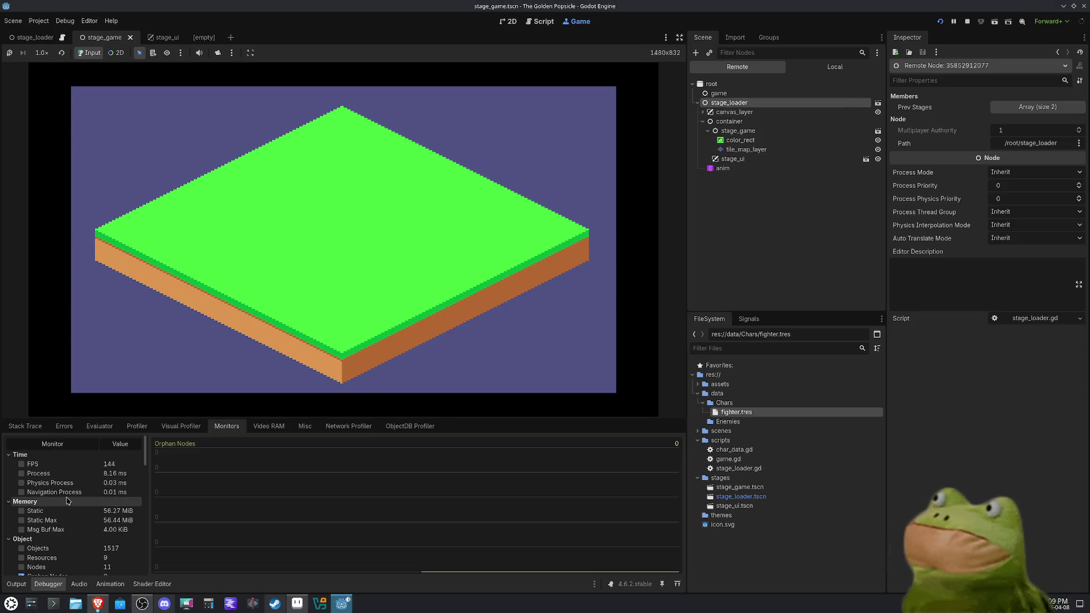
pyautogui.scroll(-2, 85, 492)
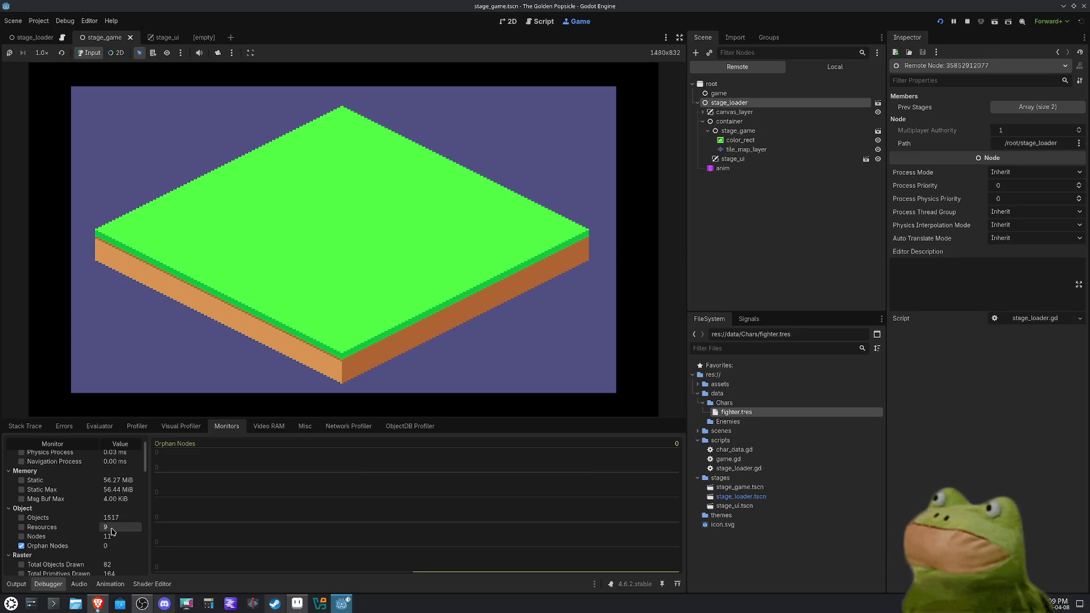
pyautogui.click(23, 527)
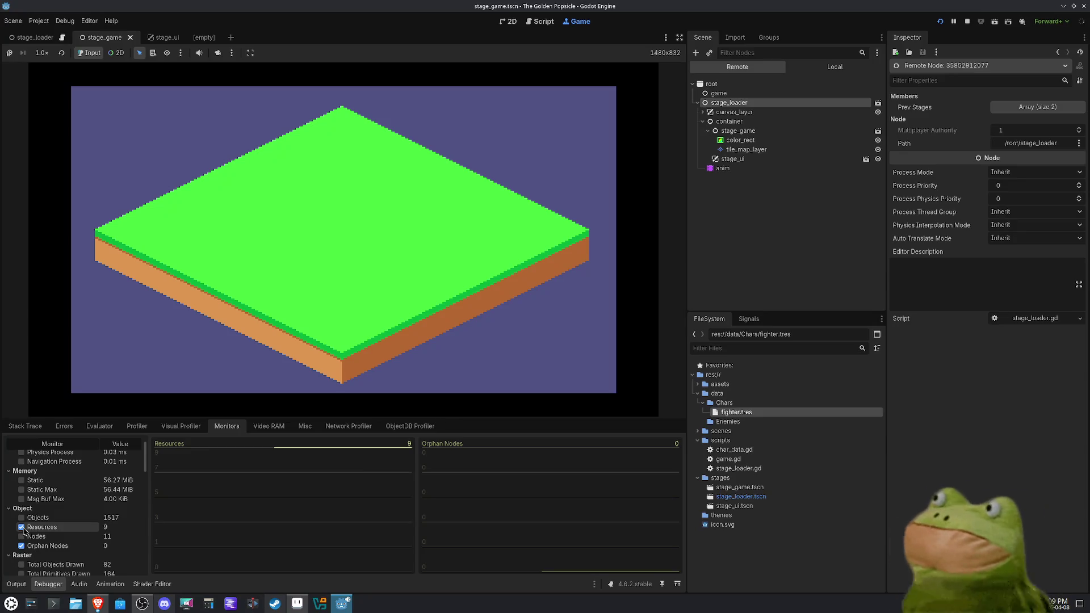
pyautogui.click(22, 528)
pyautogui.scroll(2, 21, 500)
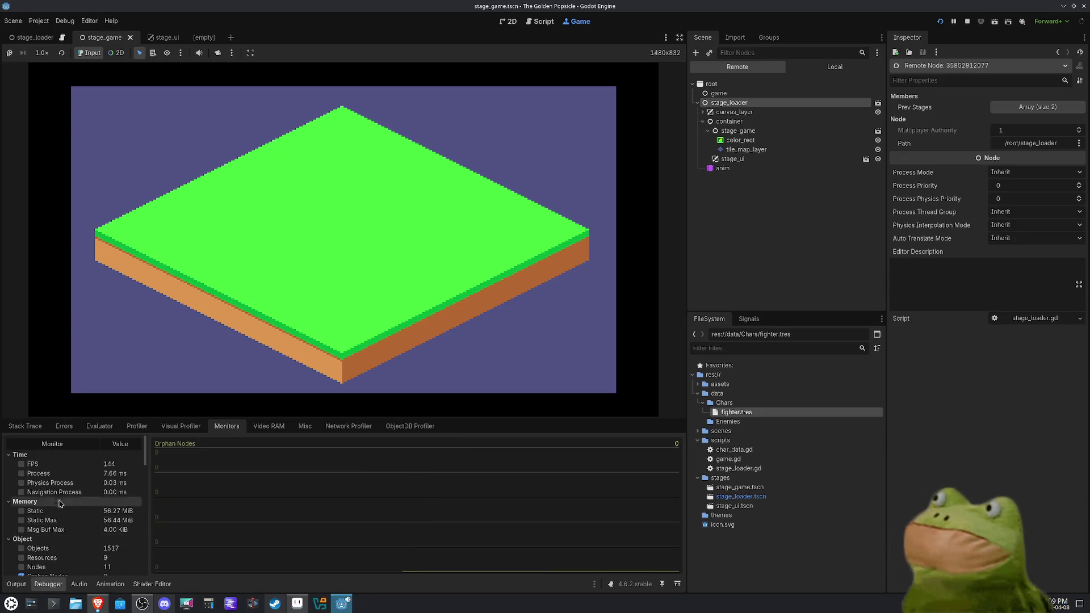
pyautogui.click(21, 474)
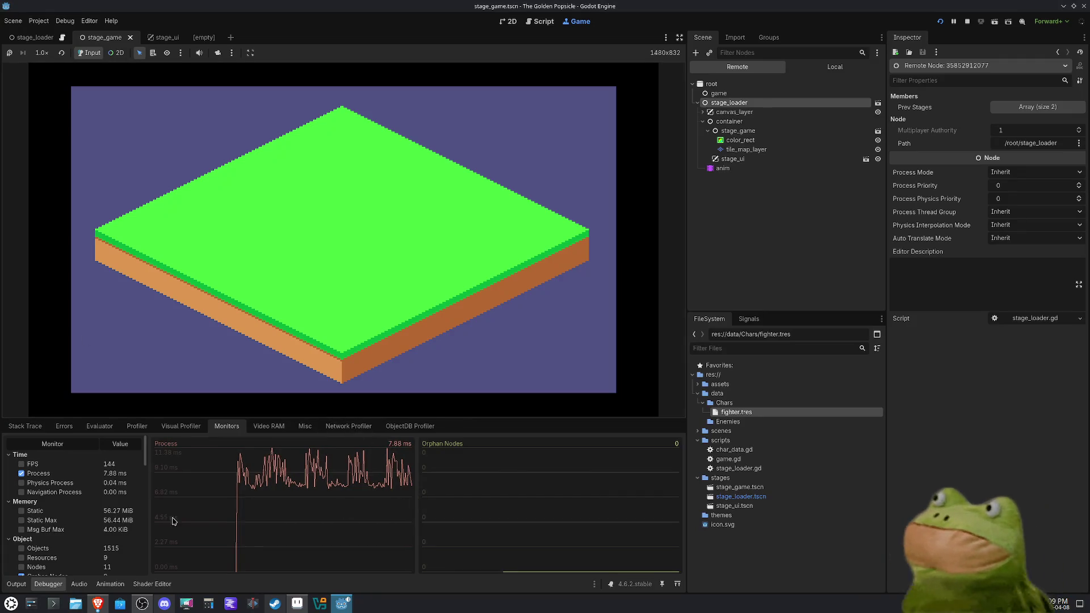
pyautogui.click(180, 426)
pyautogui.click(15, 444)
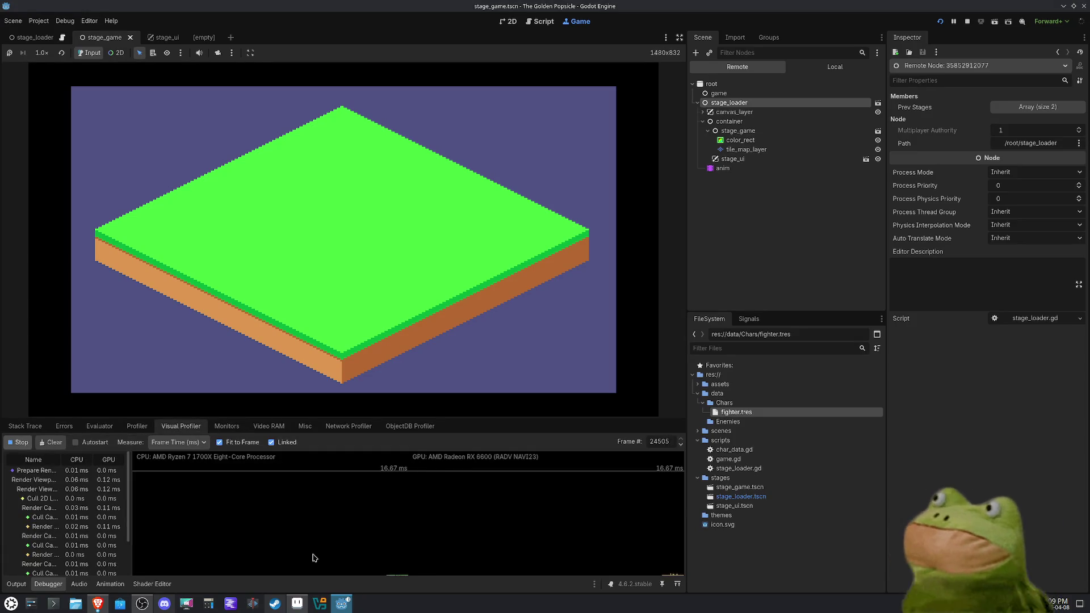
# Toggle Fit to Frame off and on to compare graph scales, then stop the visual profiler.
pyautogui.click(220, 442)
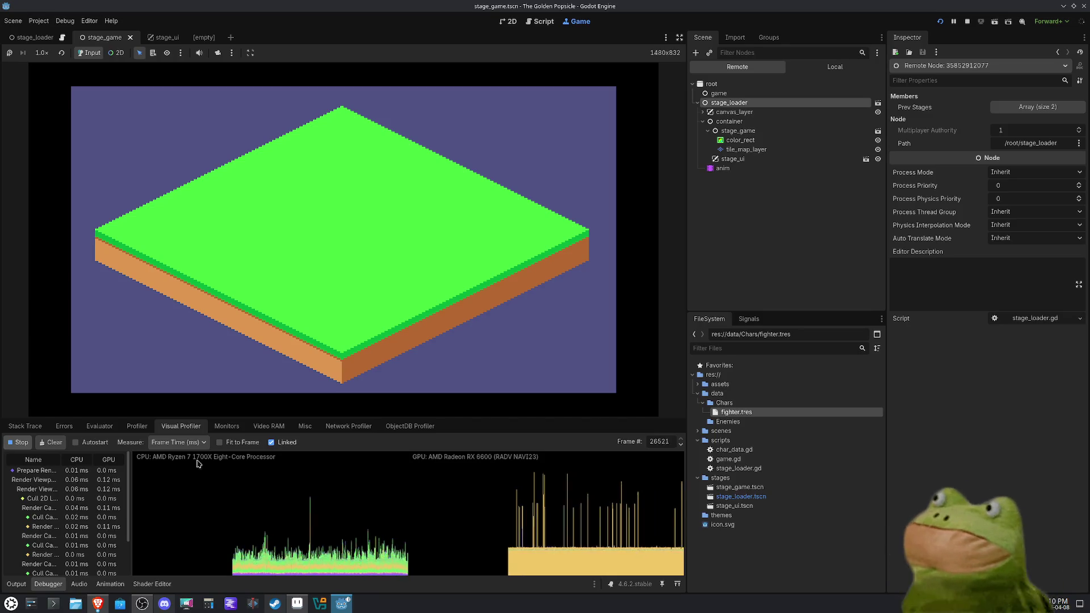
pyautogui.scroll(-3, 110, 504)
pyautogui.scroll(3, 110, 504)
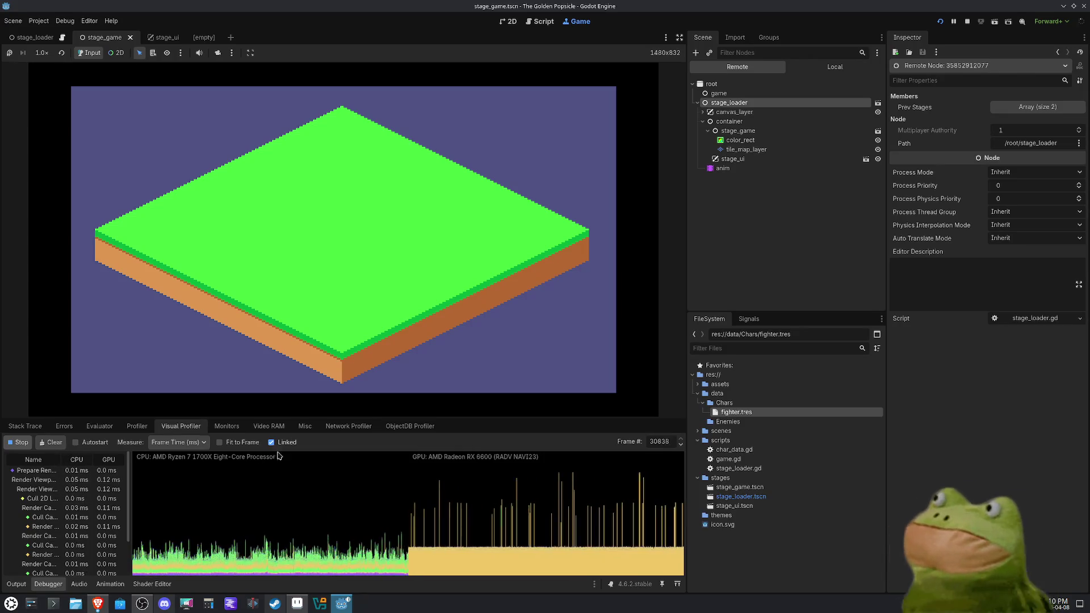
pyautogui.click(229, 444)
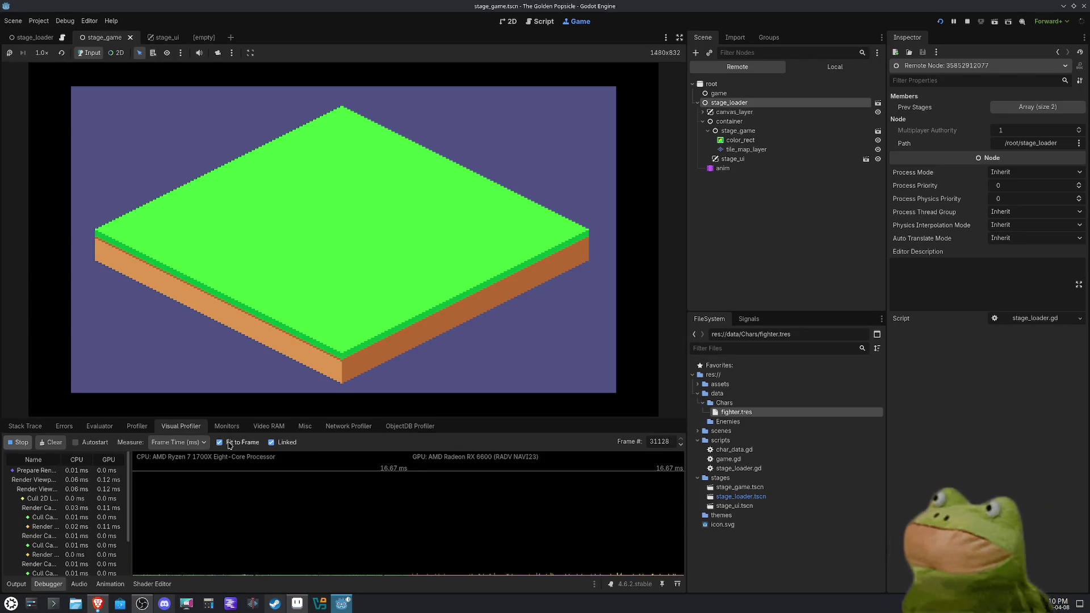
pyautogui.click(229, 445)
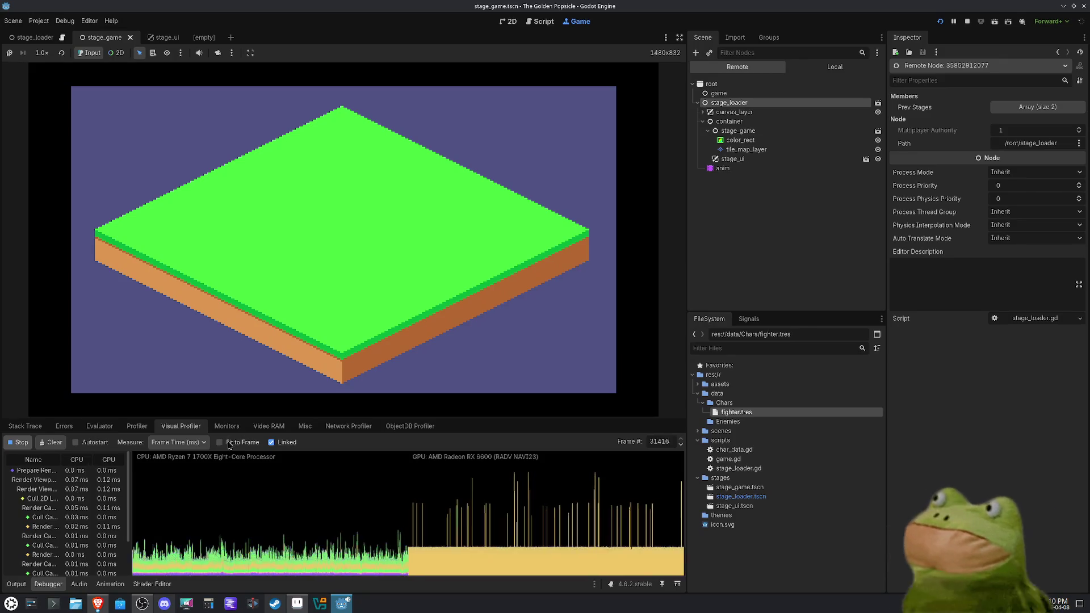
pyautogui.click(230, 444)
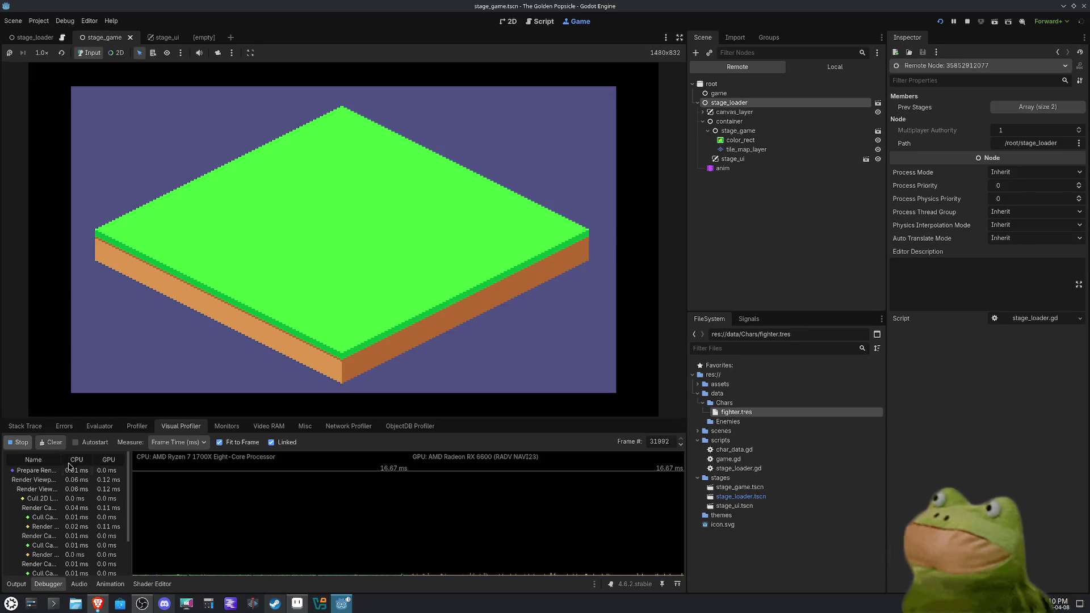
pyautogui.click(20, 444)
# Start the script Profiler, then browse Stack Trace, Evaluator, Errors and Visual Profiler, ending on Monitors.
pyautogui.click(136, 427)
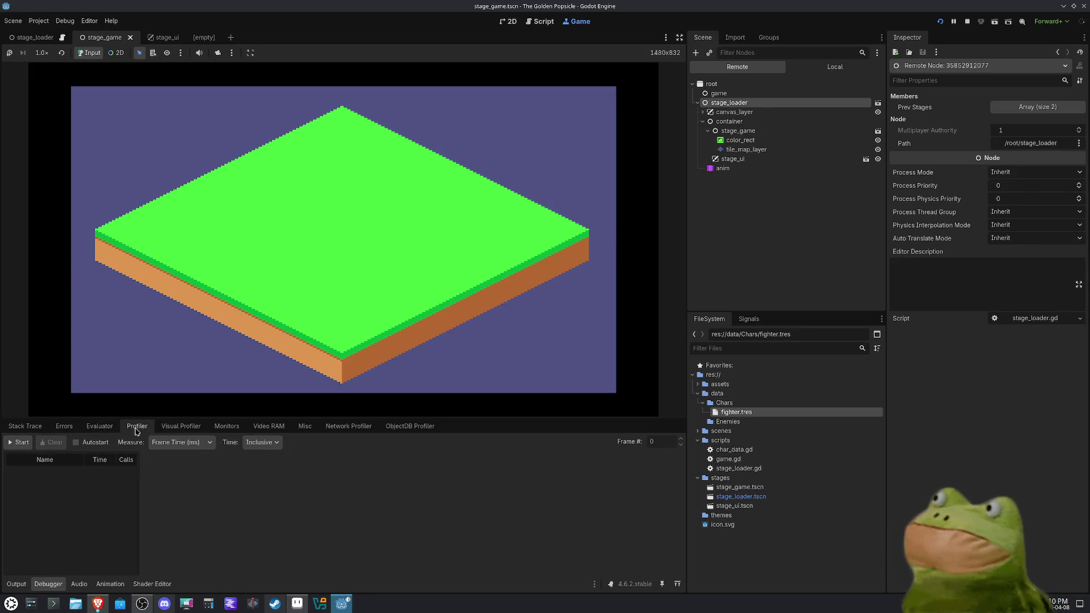
pyautogui.click(19, 443)
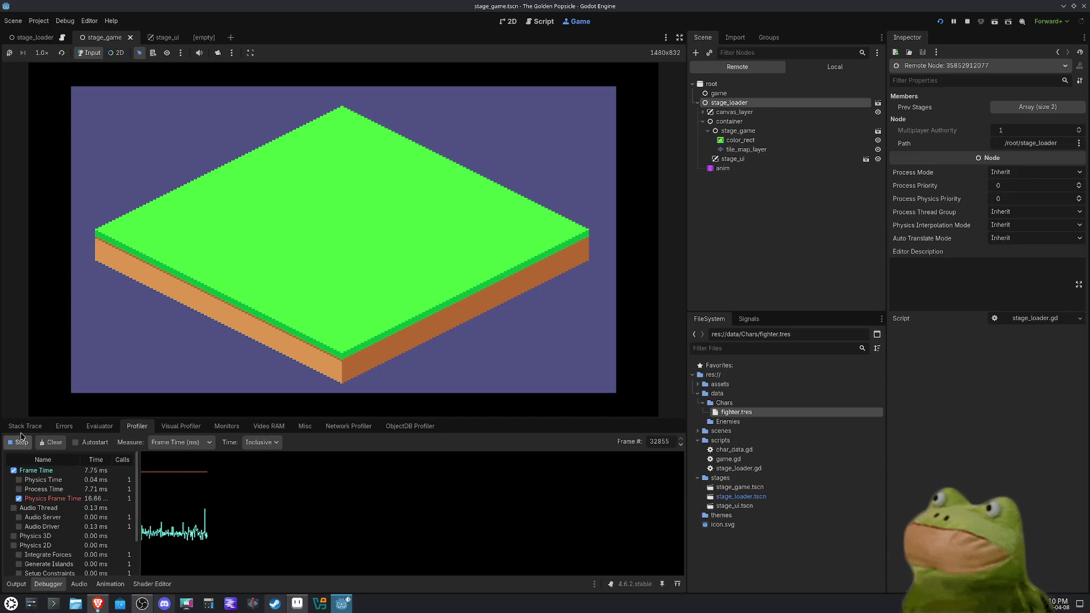
pyautogui.click(22, 430)
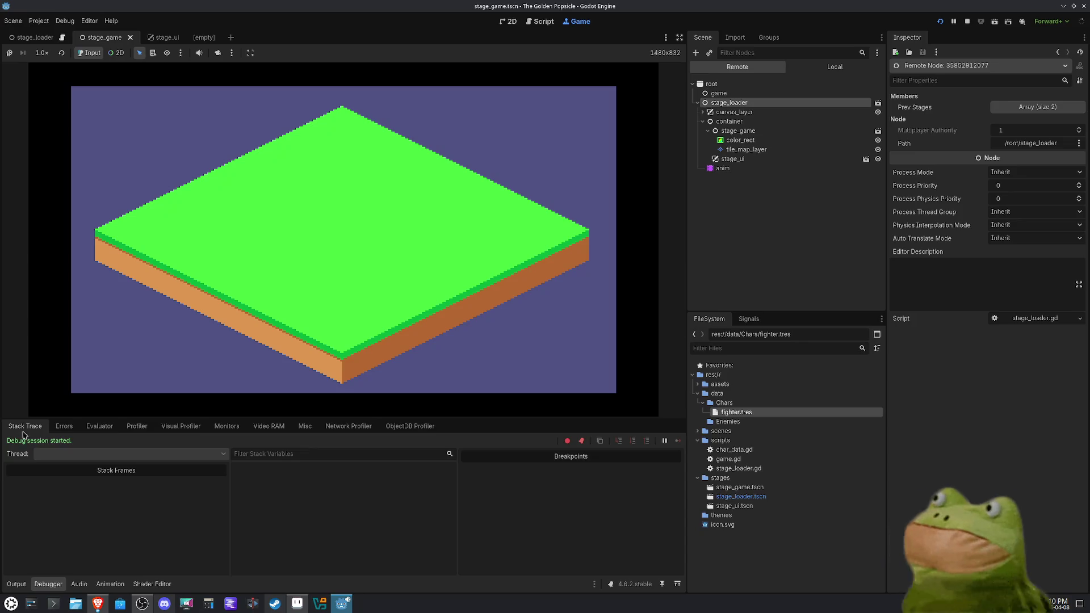
pyautogui.click(112, 430)
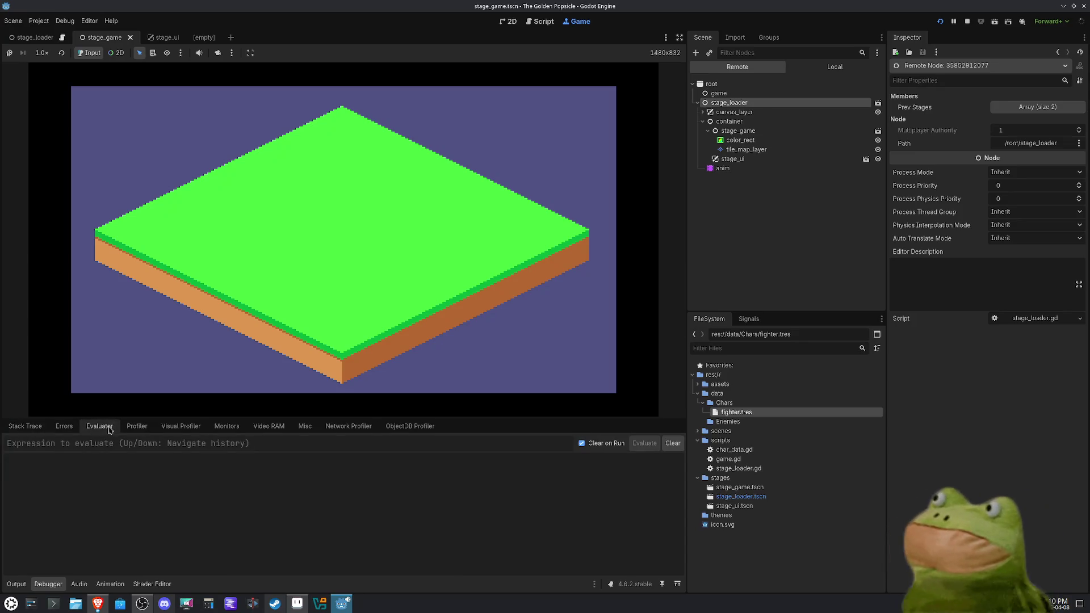
pyautogui.click(63, 429)
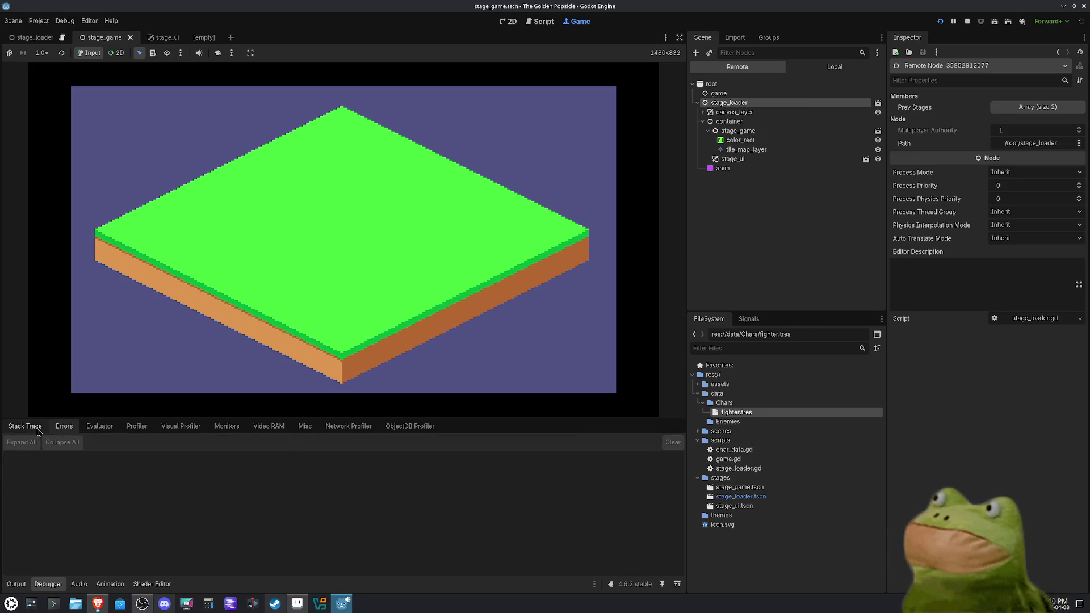
pyautogui.click(34, 430)
pyautogui.click(176, 427)
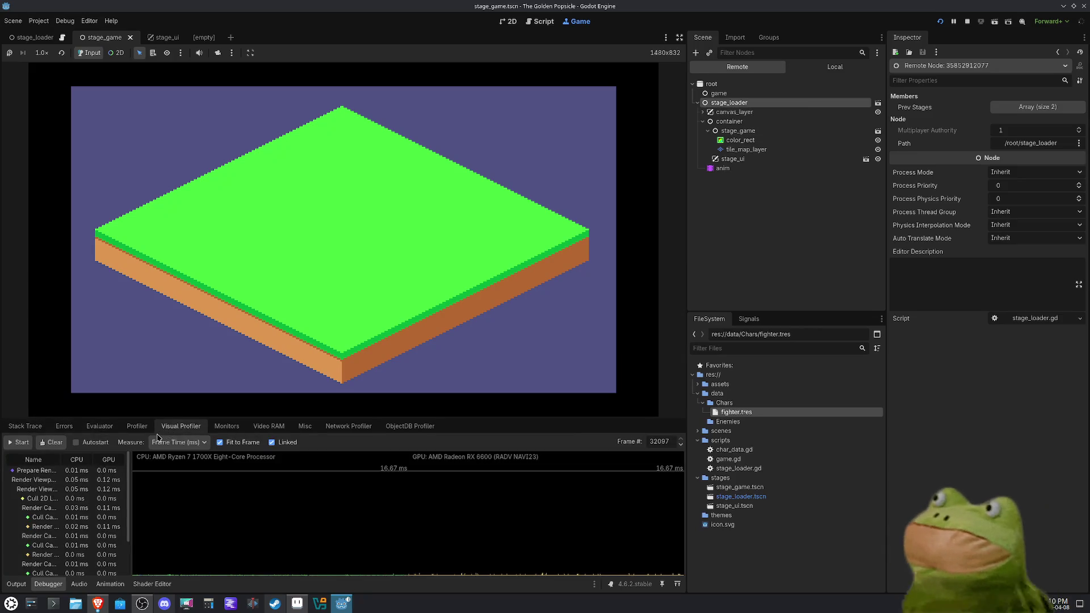
pyautogui.click(227, 429)
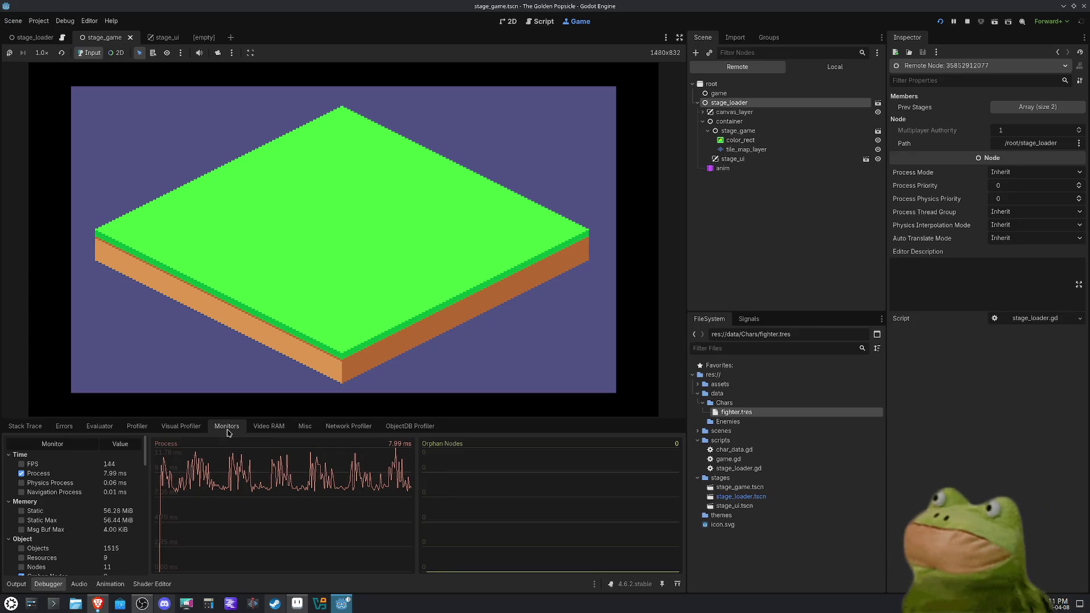
# Inspect Video RAM rows like res://assets/tiles.png, select remote canvas_layer, then show Misc info.
pyautogui.click(268, 428)
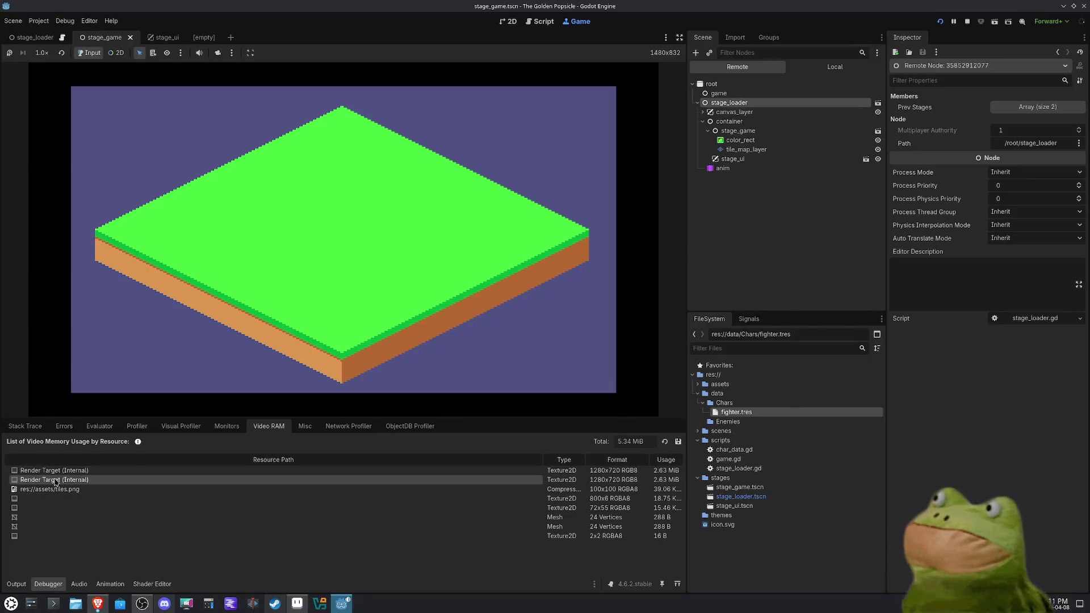
pyautogui.click(731, 114)
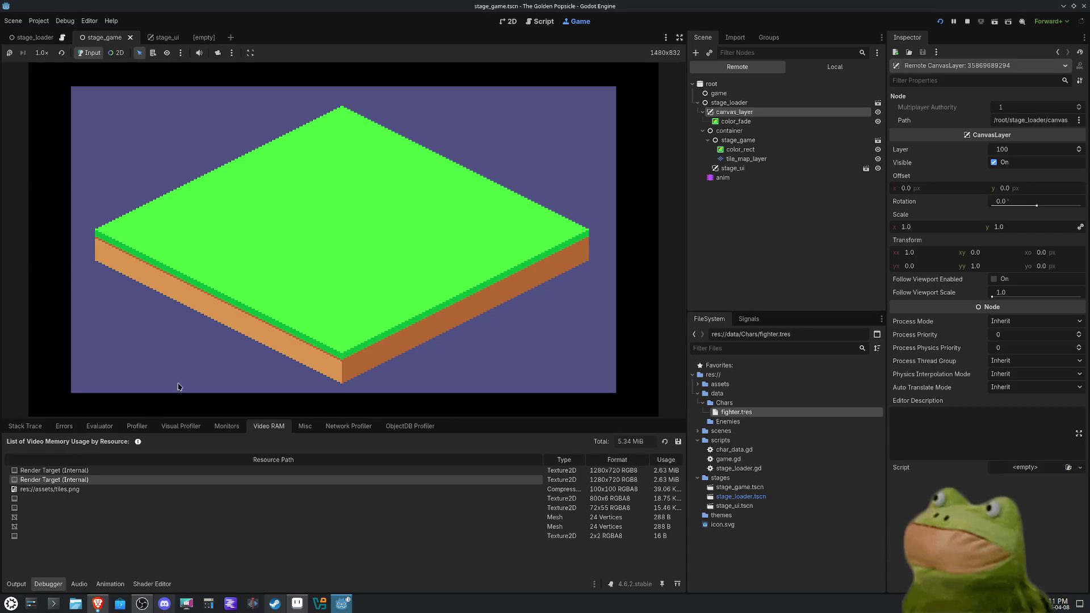
pyautogui.click(67, 491)
pyautogui.click(65, 499)
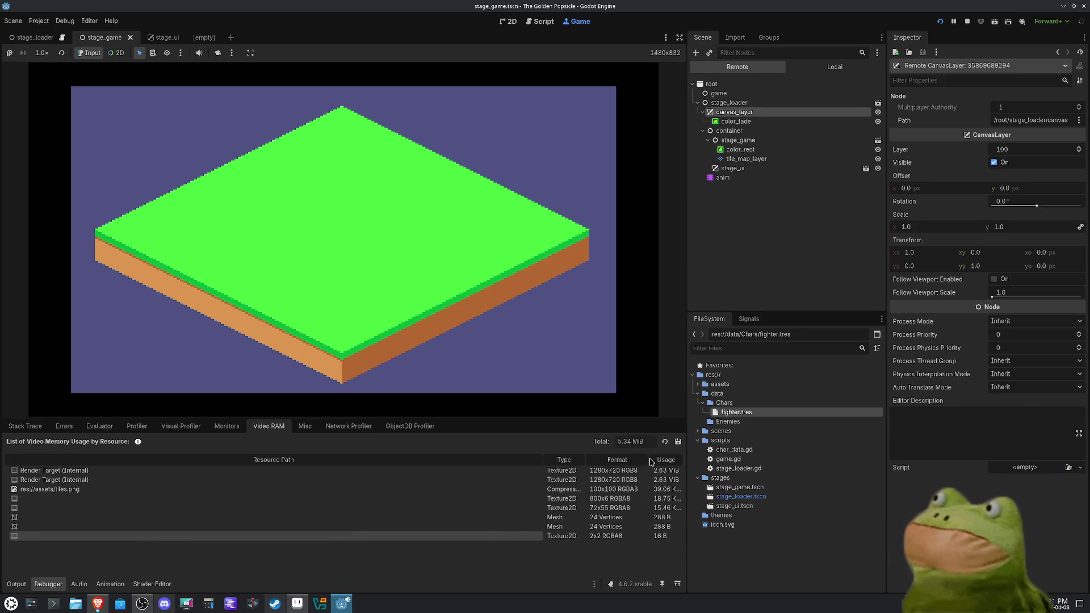
pyautogui.click(616, 471)
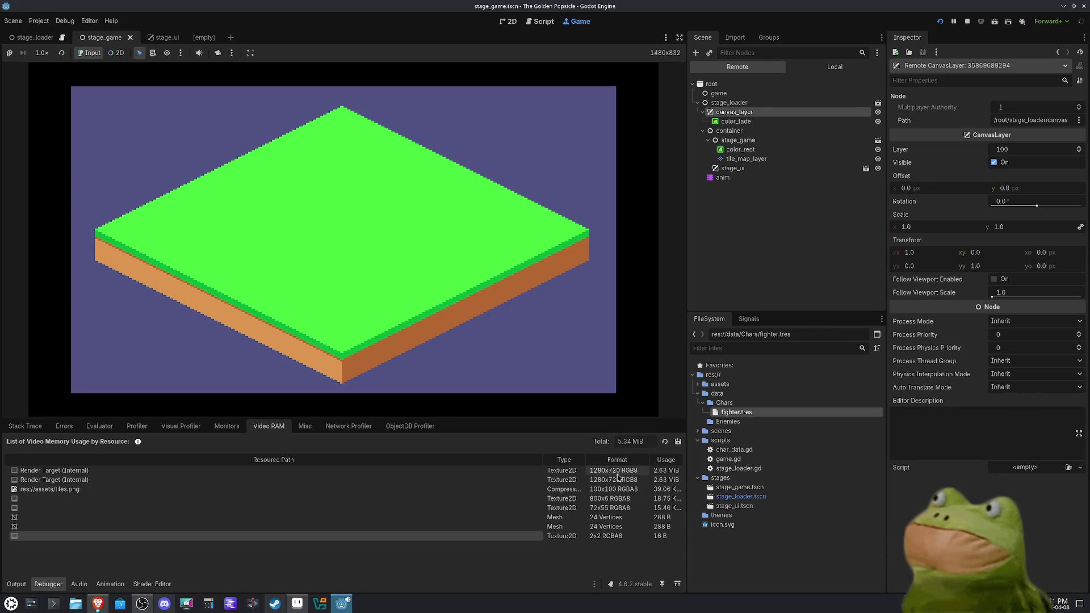
pyautogui.click(618, 480)
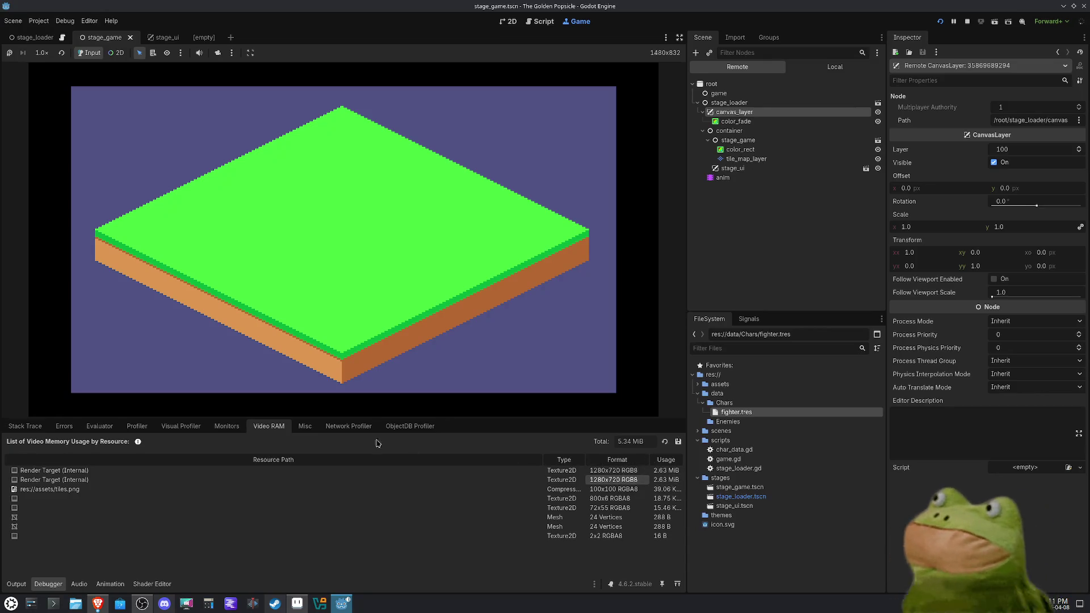
pyautogui.click(303, 426)
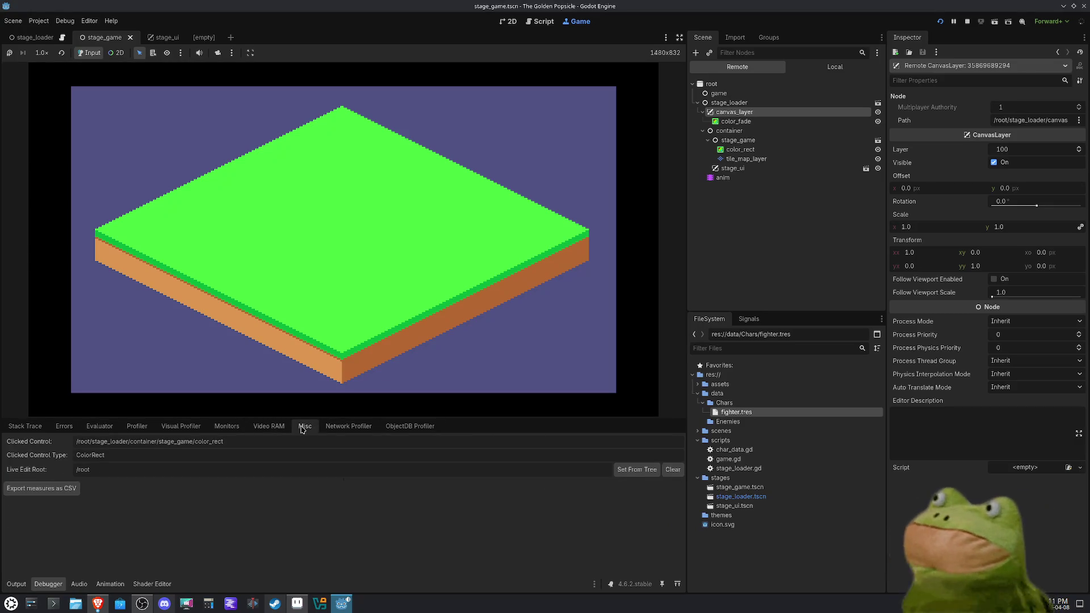
# Take an ObjectDB snapshot and browse its Classes list and all 1514 Objects.
pyautogui.click(347, 427)
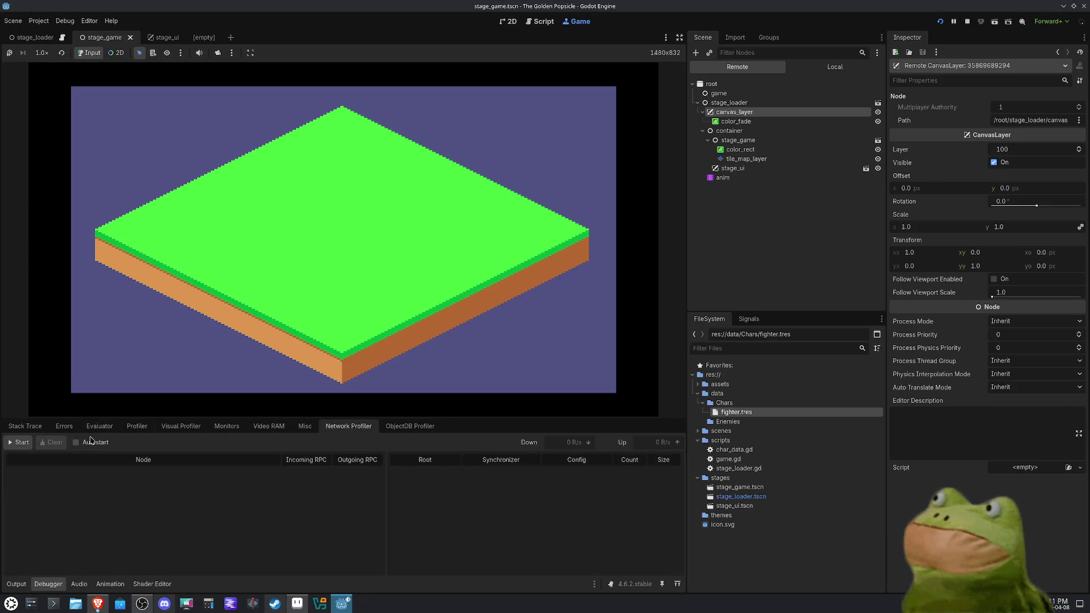
pyautogui.click(409, 427)
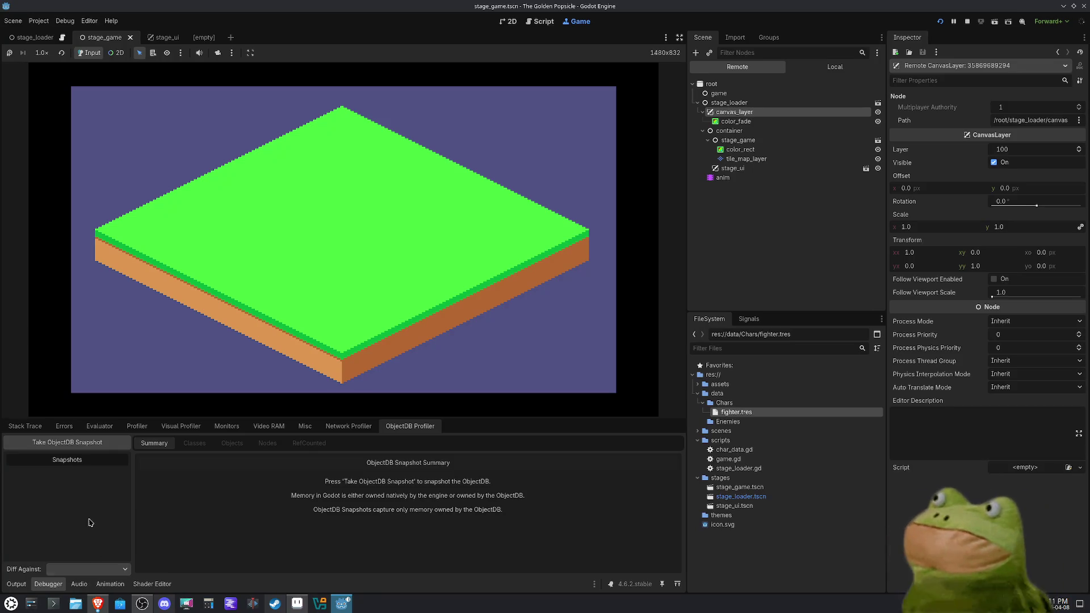
pyautogui.click(67, 442)
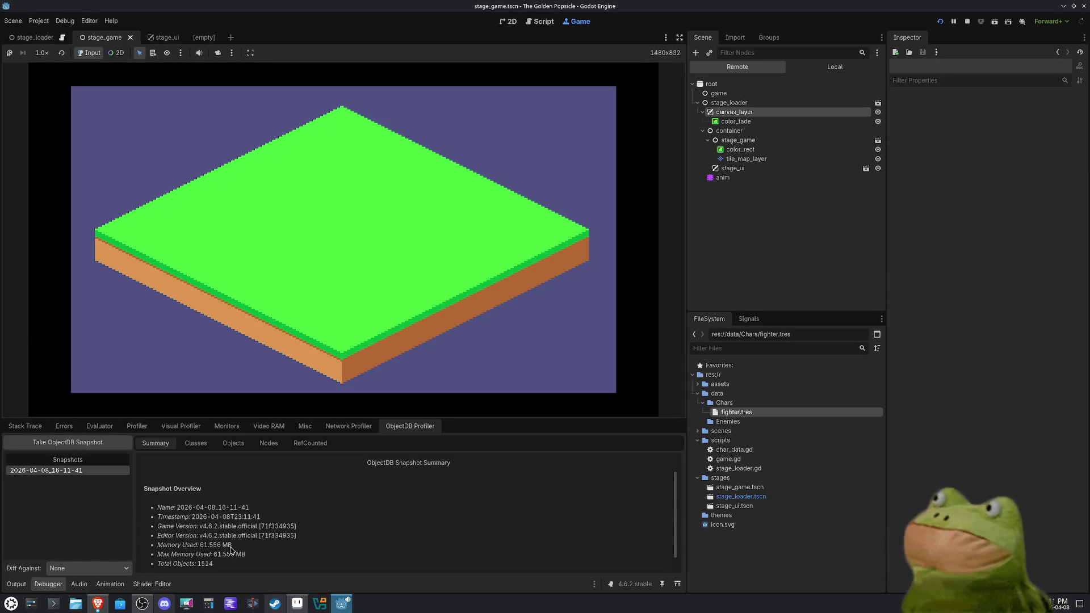
pyautogui.scroll(-1, 210, 521)
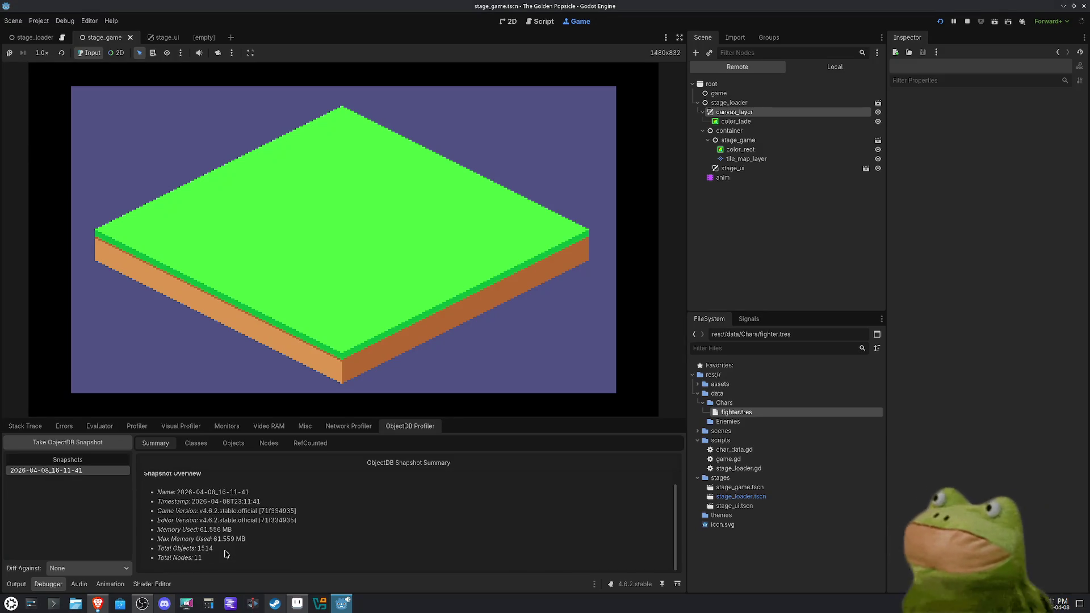
pyautogui.scroll(1, 225, 554)
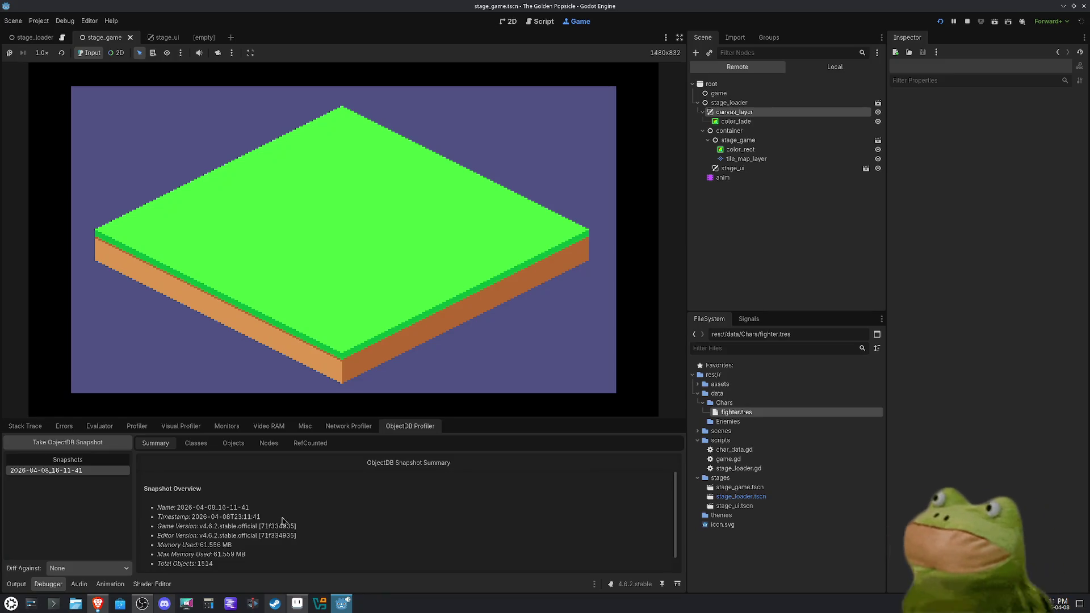
pyautogui.click(200, 447)
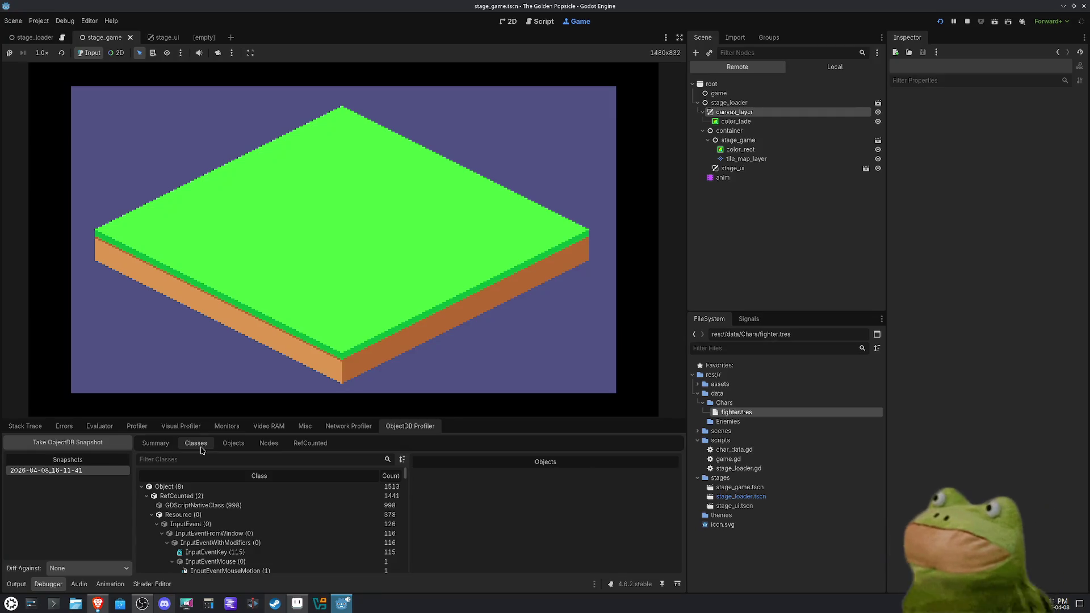
pyautogui.click(238, 446)
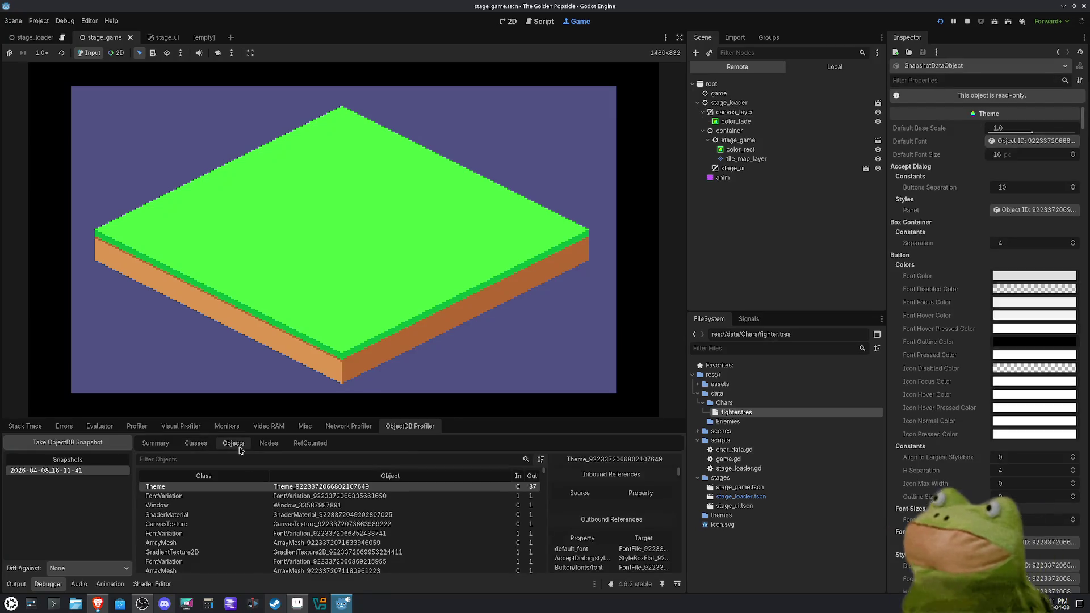